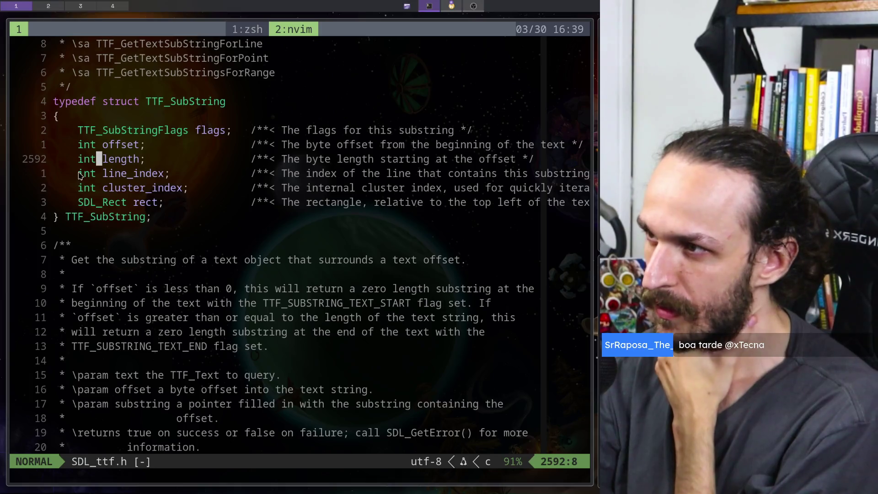
Read the TTF_SubString struct definition in SDL_ttf.h.
scroll(80, 175, down, 3)
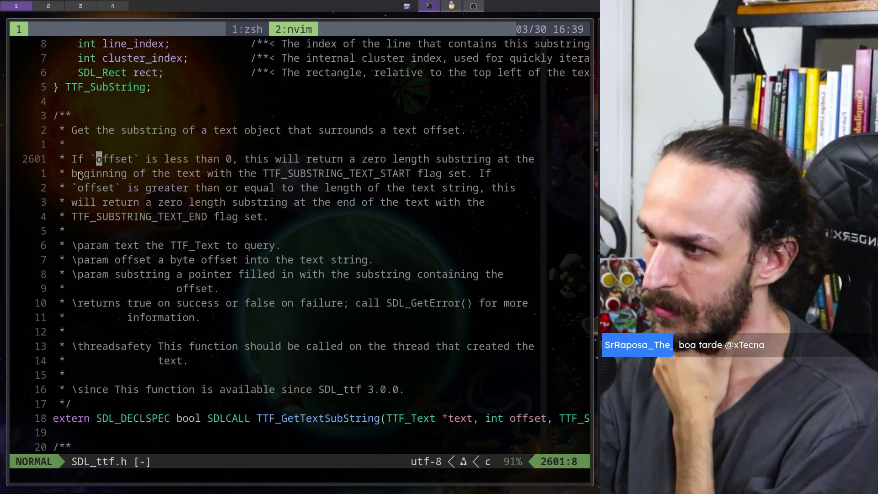
scroll(80, 175, up, 6)
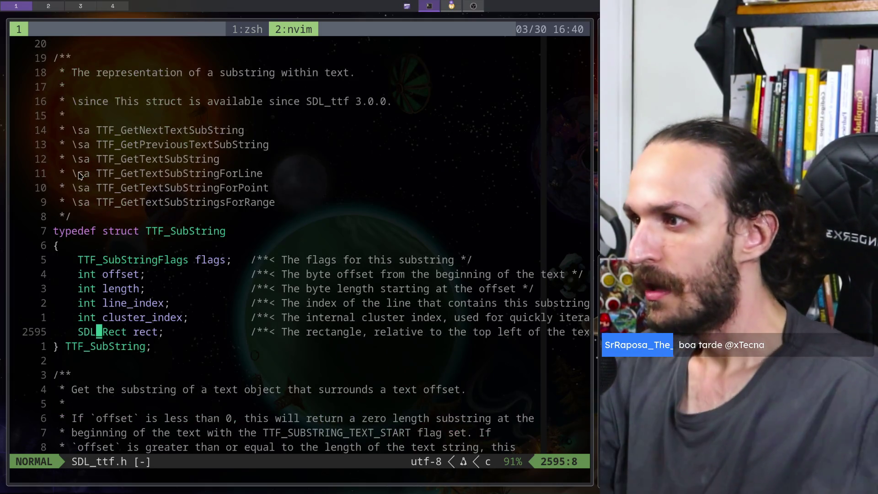
scroll(80, 175, up, 6)
scroll(80, 175, down, 6)
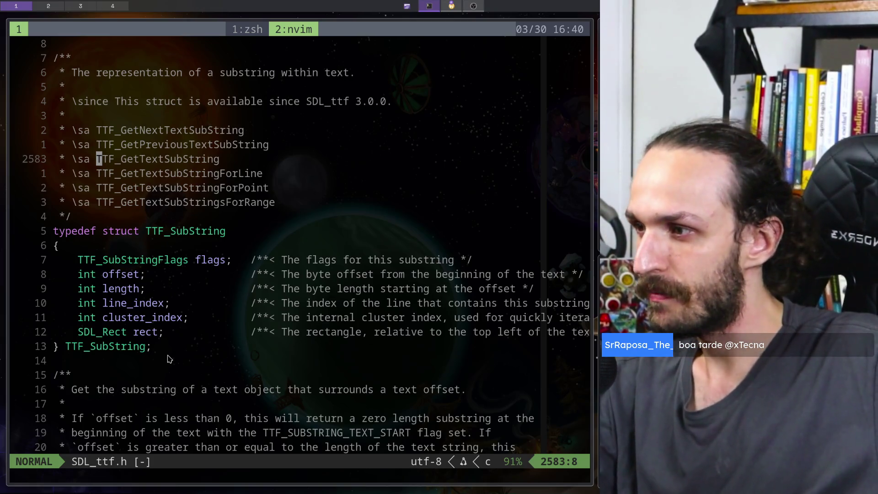
mouse_move(153, 334)
mouse_down()
mouse_move(112, 304)
mouse_move(59, 225)
mouse_move(153, 333)
mouse_move(54, 232)
mouse_move(151, 332)
mouse_move(57, 231)
mouse_move(55, 215)
mouse_up()
click(55, 201)
Read up through the TTF_GetTextSize docs to the file's top, then return to minal.c.
scroll(146, 252, up, 3)
scroll(147, 251, up, 3)
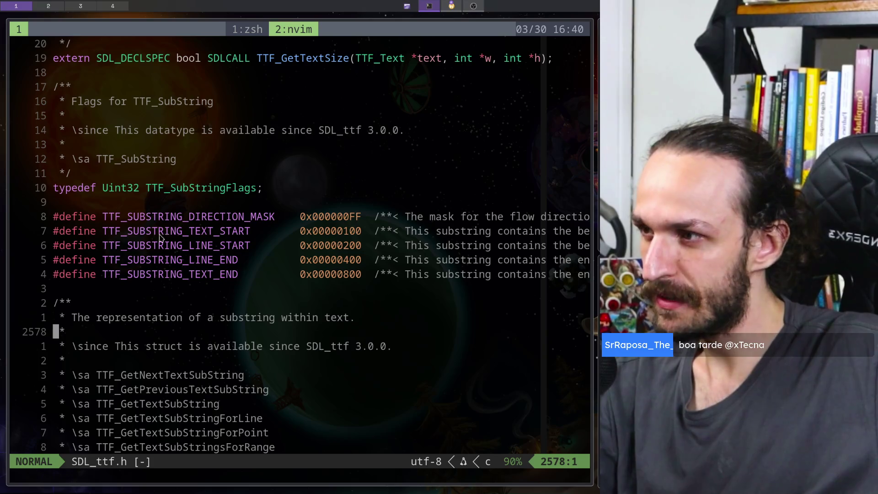
scroll(156, 222, up, 3)
scroll(168, 204, up, 3)
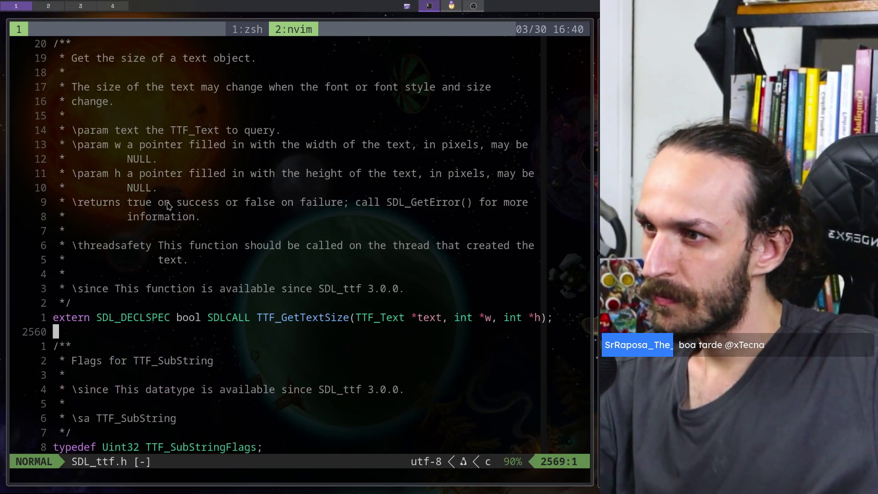
scroll(173, 199, up, 3)
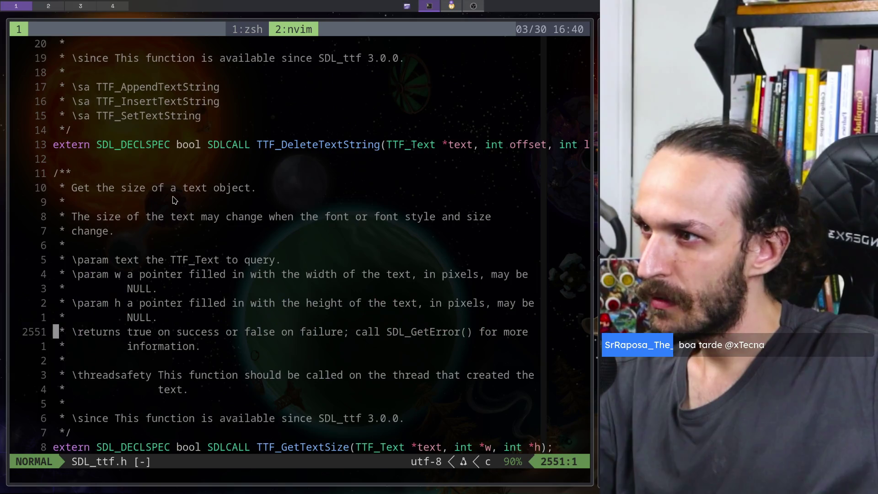
scroll(173, 199, down, 3)
scroll(121, 158, up, 3)
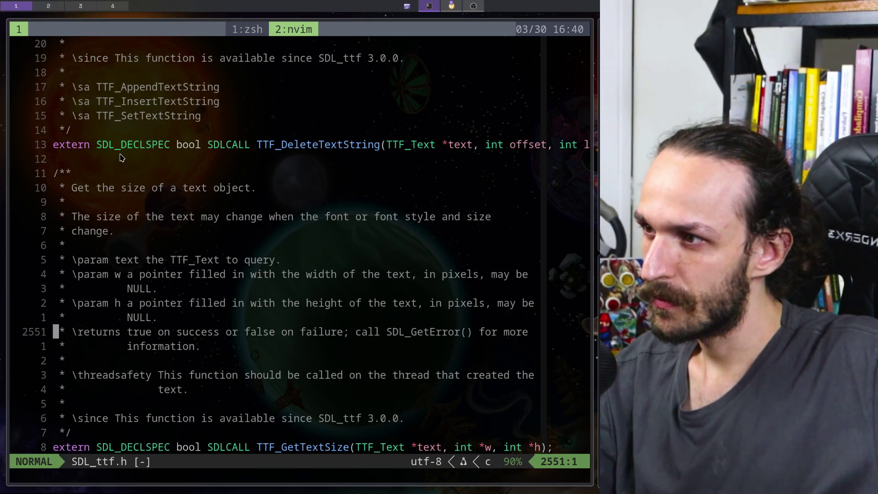
scroll(122, 158, up, 9)
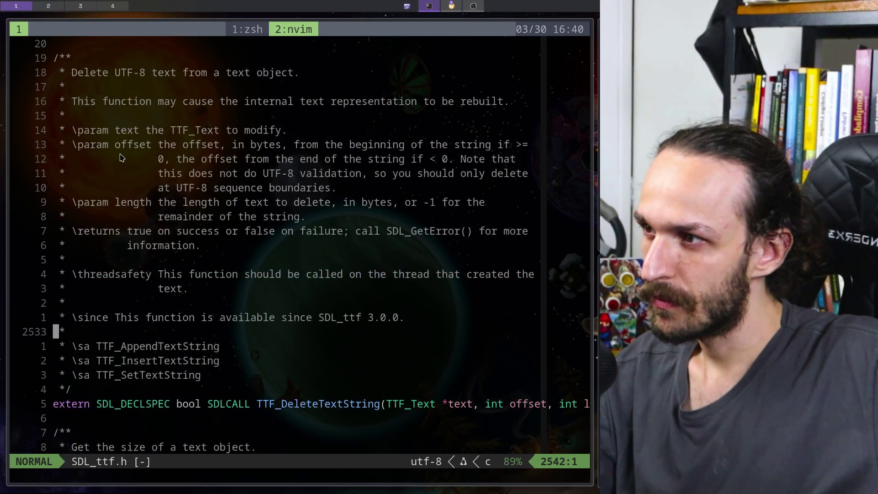
scroll(121, 158, up, 20)
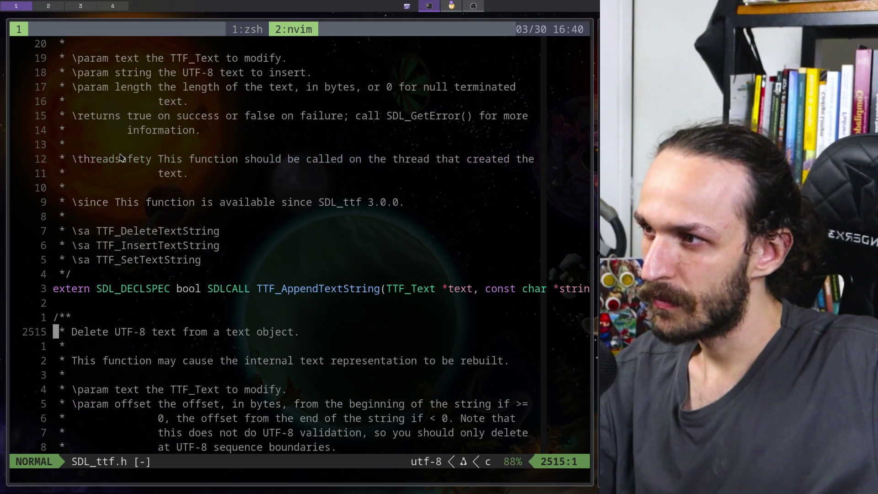
scroll(121, 157, up, 20)
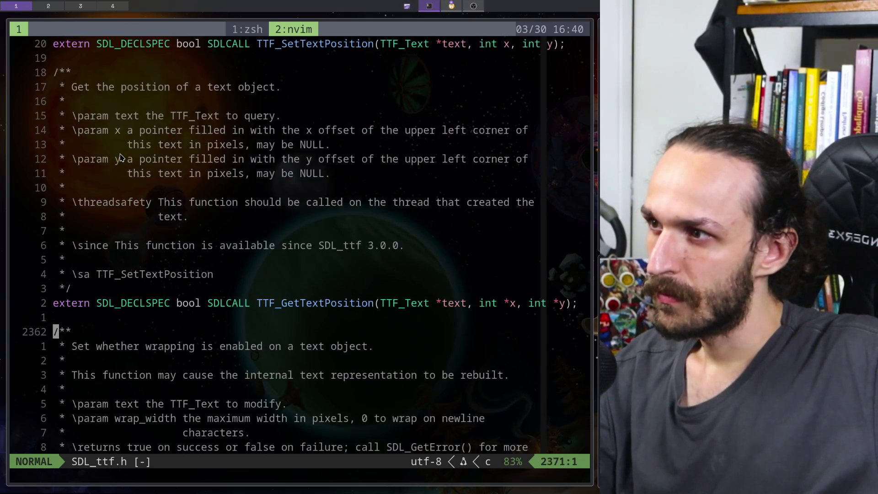
key(g)
key(g)
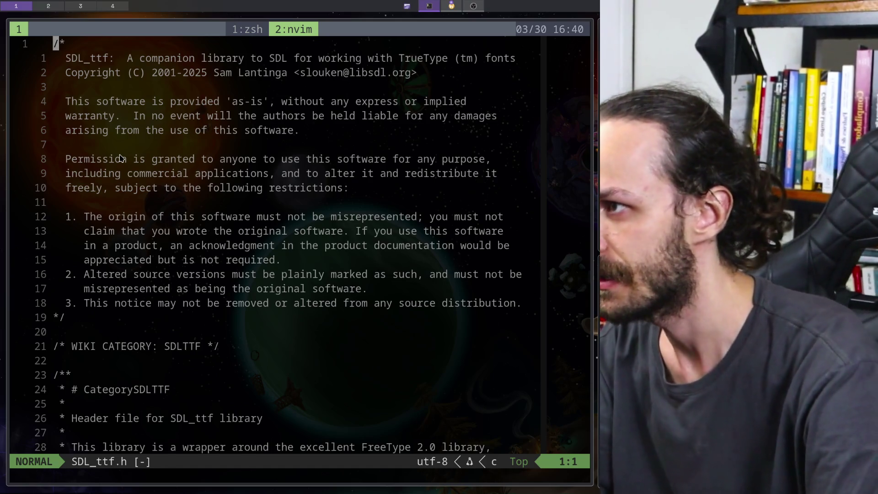
key(ctrl+o)
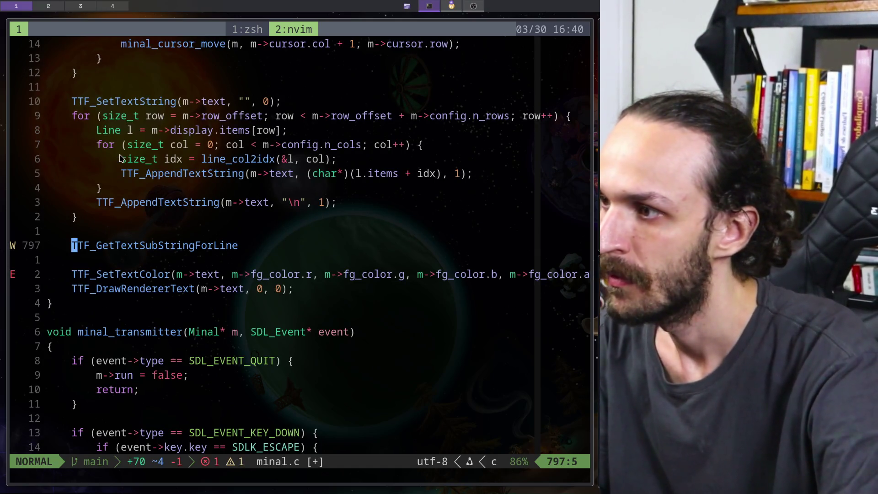
Delete the TTF_GetTextSubStringForLine line and save minal.c.
key(d)
key(d)
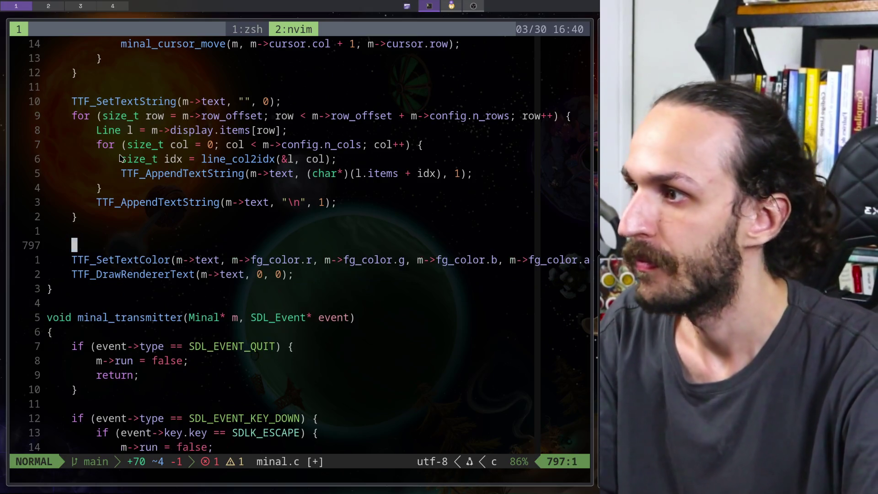
text(:w)
key(Return)
text(:w)
key(Return)
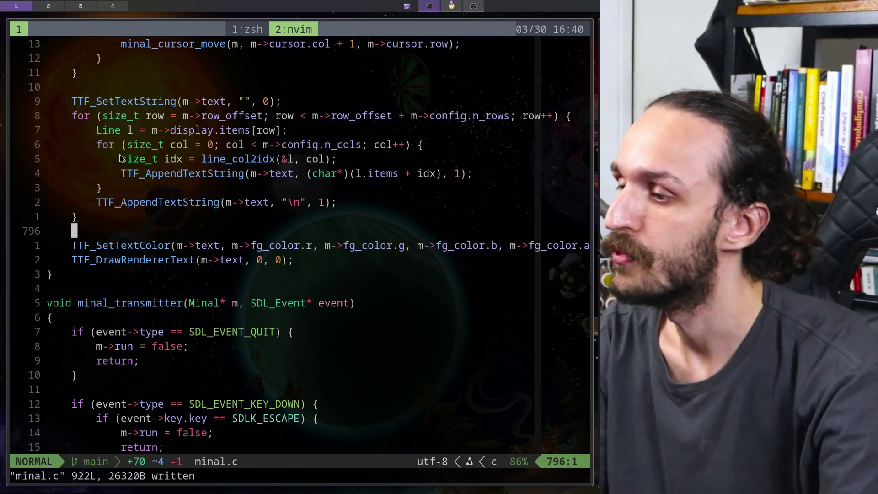
Open minal.h through the project file finder and scroll down.
key(space)
key(f)
key(f)
text(minal)
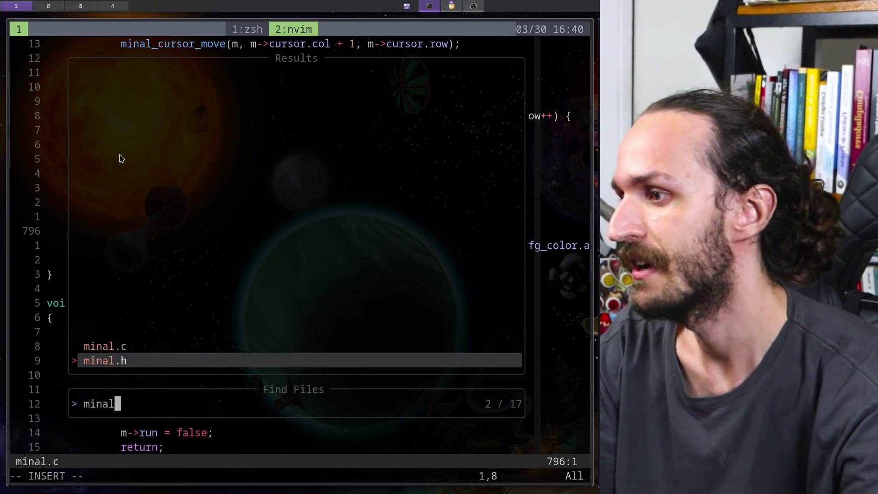
key(Return)
scroll(82, 266, down, 9)
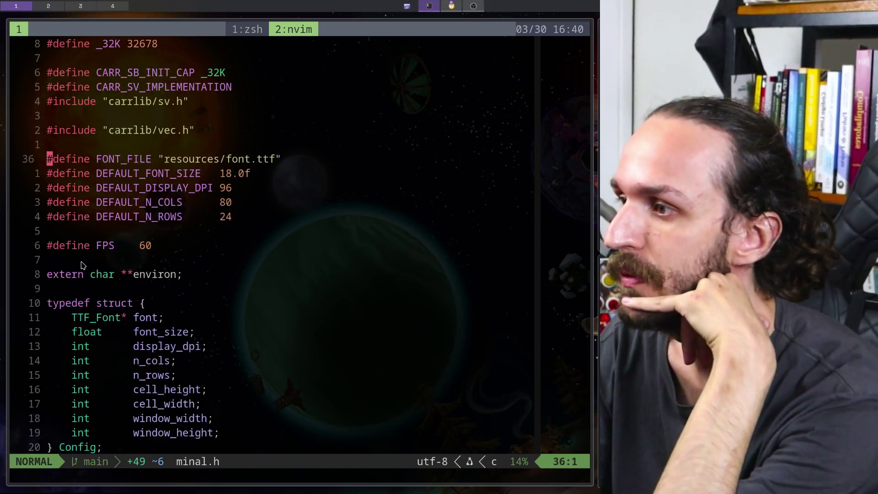
scroll(83, 265, down, 6)
scroll(112, 236, down, 3)
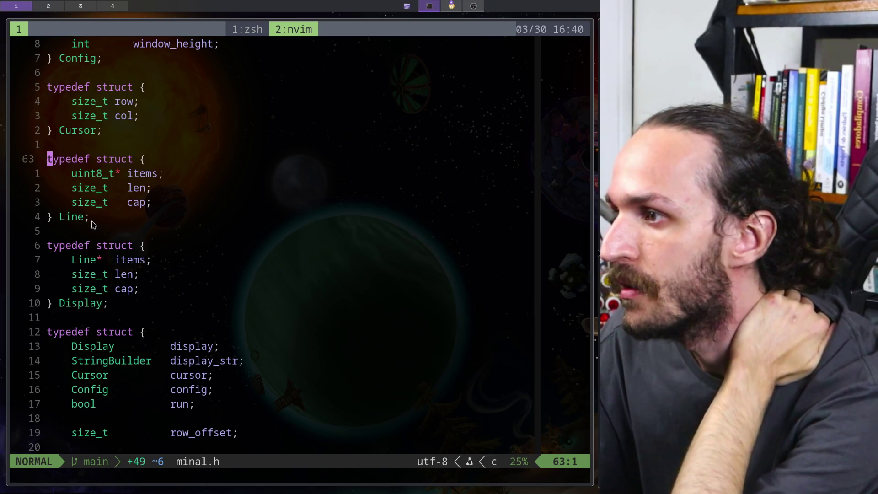
Inspect the Line struct definition in minal.h, then go back to minal.c.
drag(93, 224, 49, 163)
key(y)
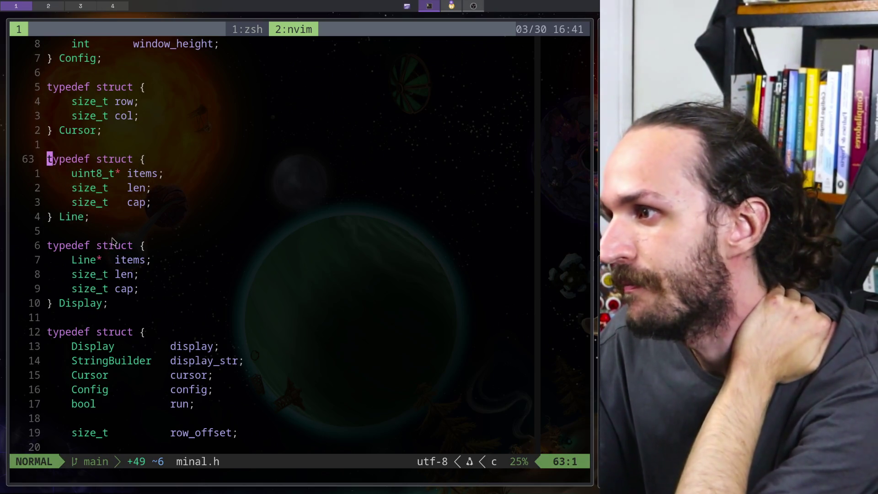
drag(90, 223, 50, 160)
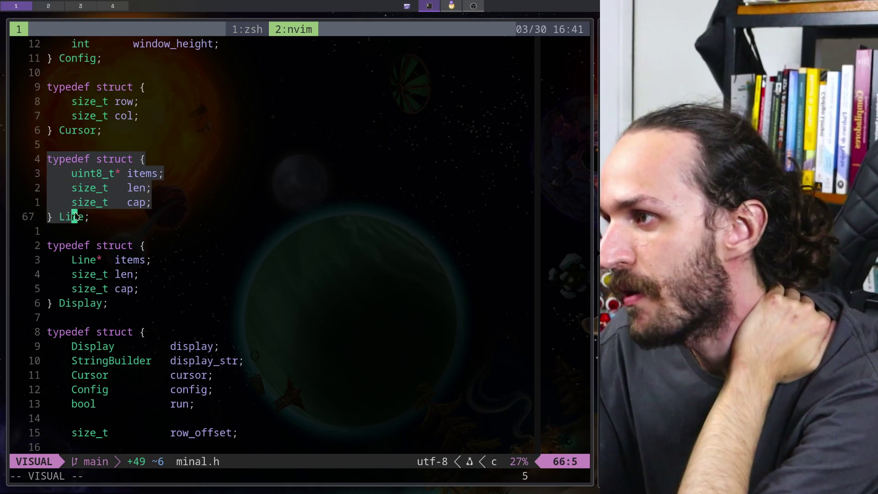
mouse_move(85, 219)
mouse_down()
mouse_move(53, 166)
mouse_move(83, 218)
mouse_move(54, 188)
mouse_move(47, 160)
mouse_up()
key(y)
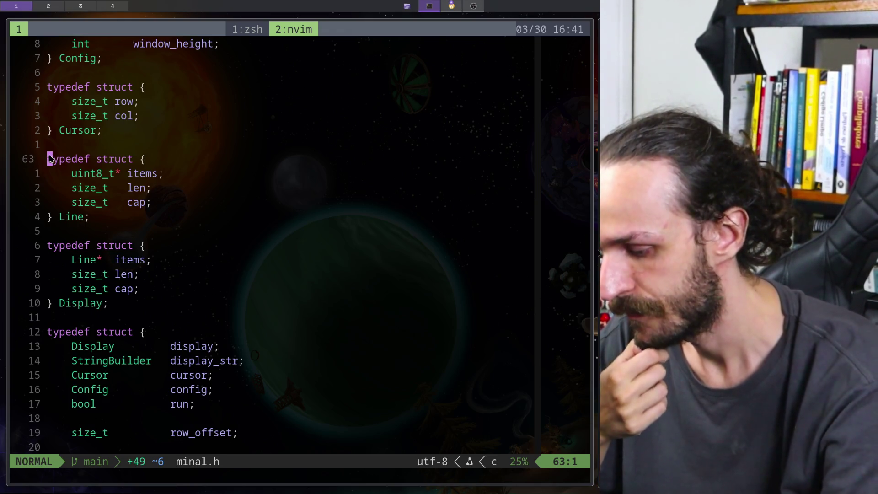
key(ctrl+6)
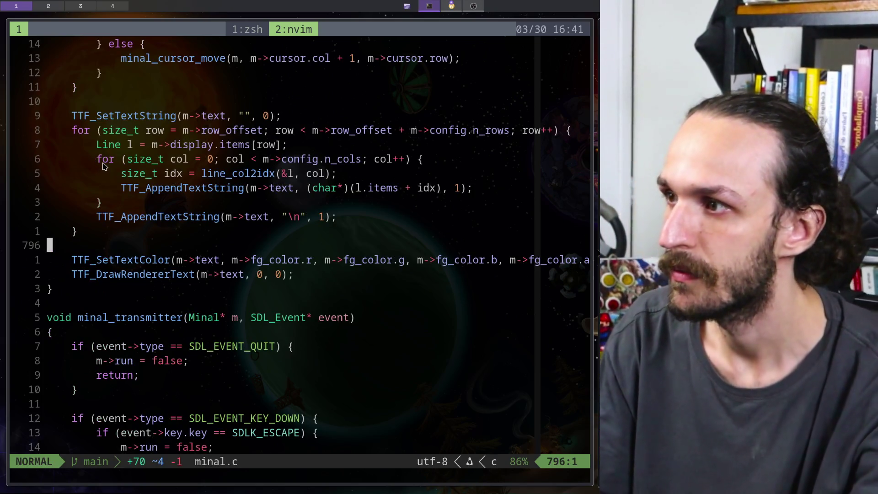
Stop the language server with :LspStop and inspect the inner loop's size_t col header.
text(:)
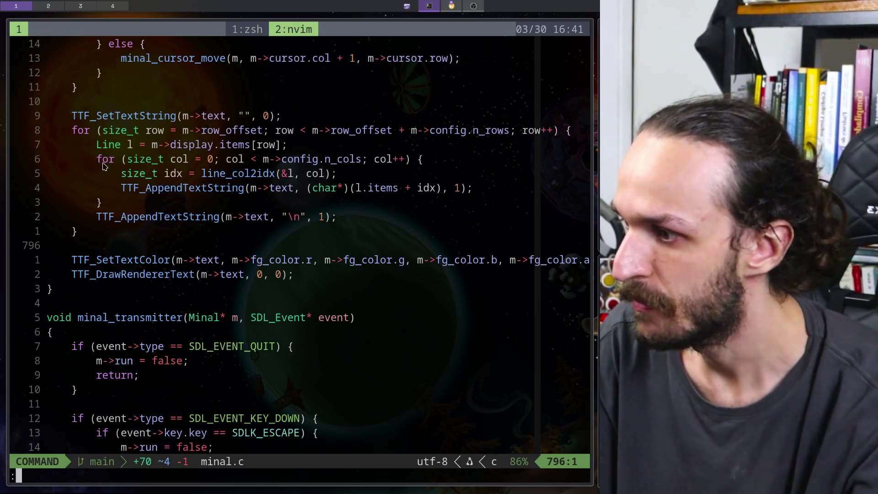
text(LspStop)
key(Return)
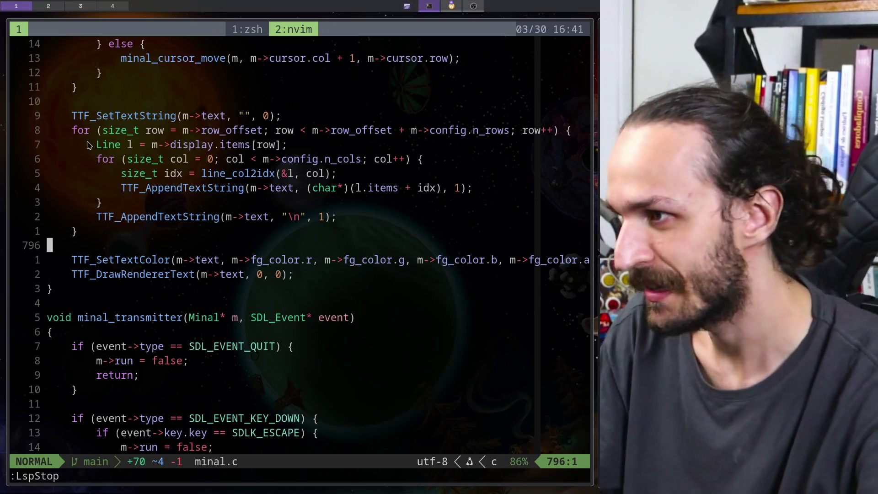
mouse_move(78, 131)
mouse_down()
mouse_move(188, 145)
mouse_move(95, 187)
mouse_move(199, 190)
mouse_up()
click(199, 190)
drag(130, 188, 247, 189)
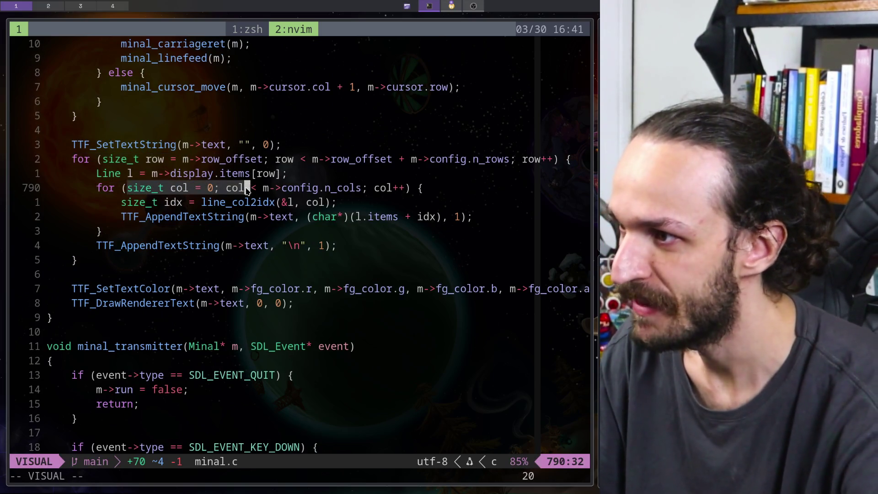
mouse_move(404, 189)
mouse_down()
mouse_move(117, 188)
mouse_move(419, 188)
mouse_up()
Open a blank line above the for-row loop.
click(130, 187)
click(105, 187)
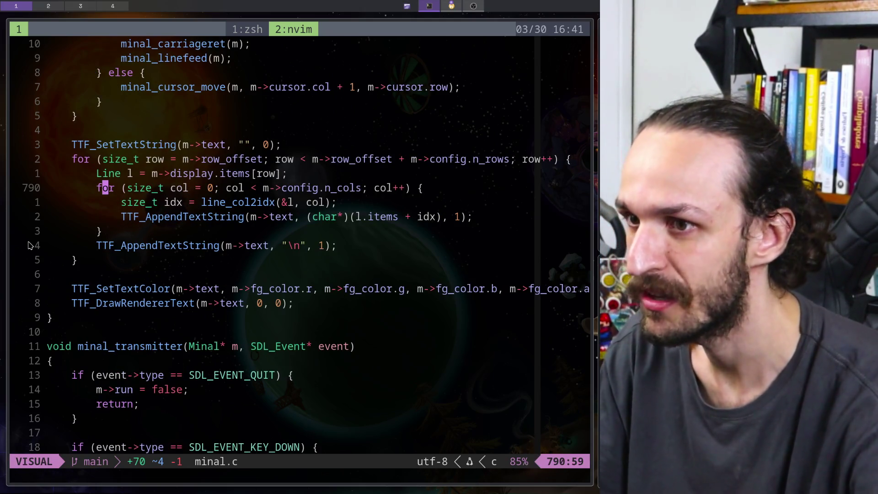
key(Escape)
key(j)
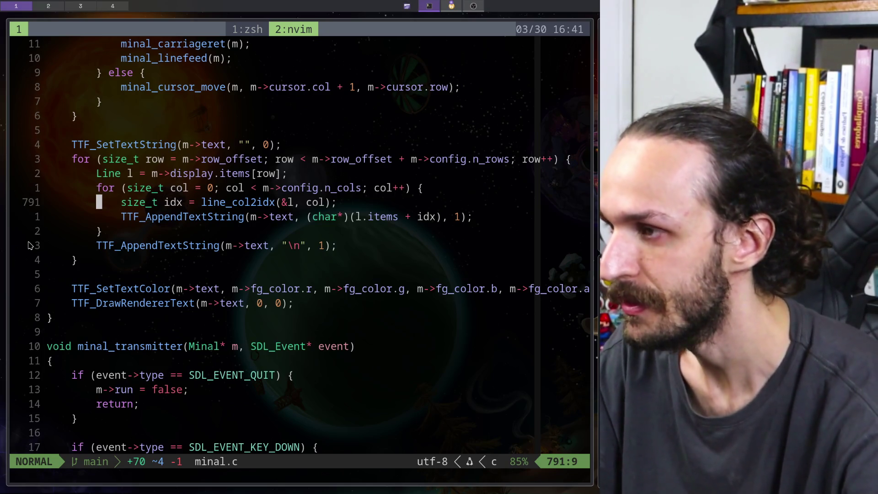
key(k)
key(k)
key(k)
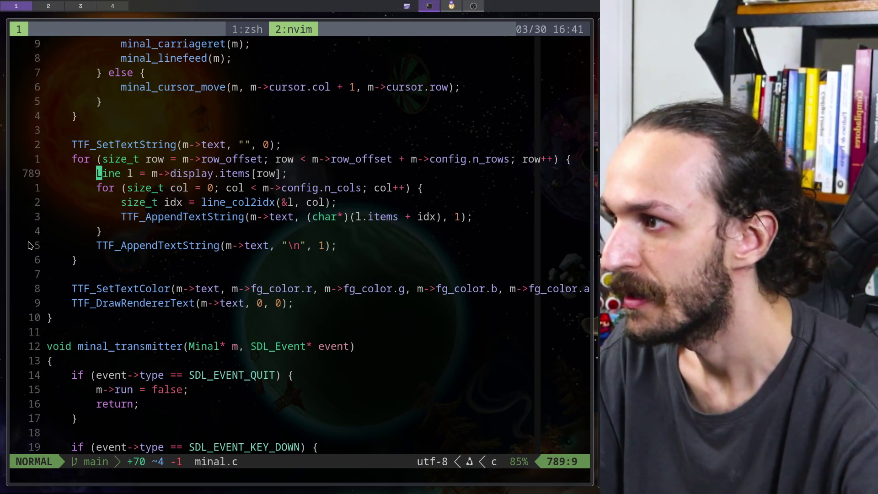
key(O)
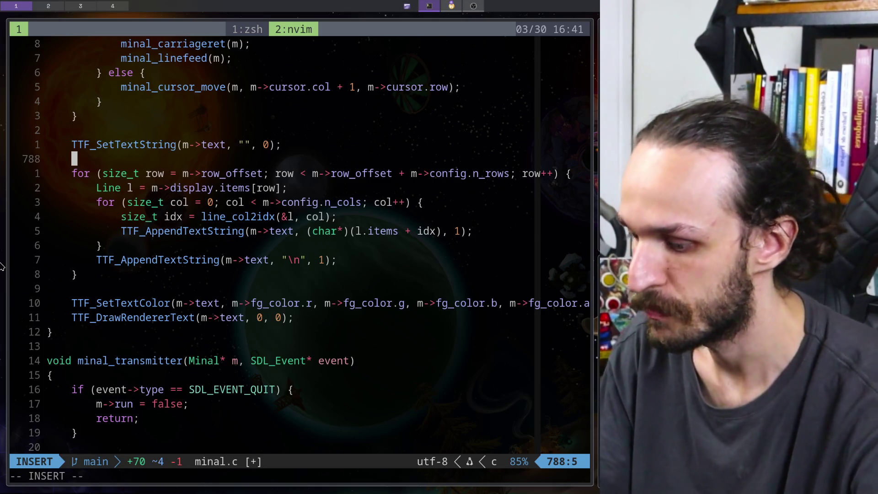
Declare 'SDL_Color last_color;' above the row loop and save.
text(SDL_Color )
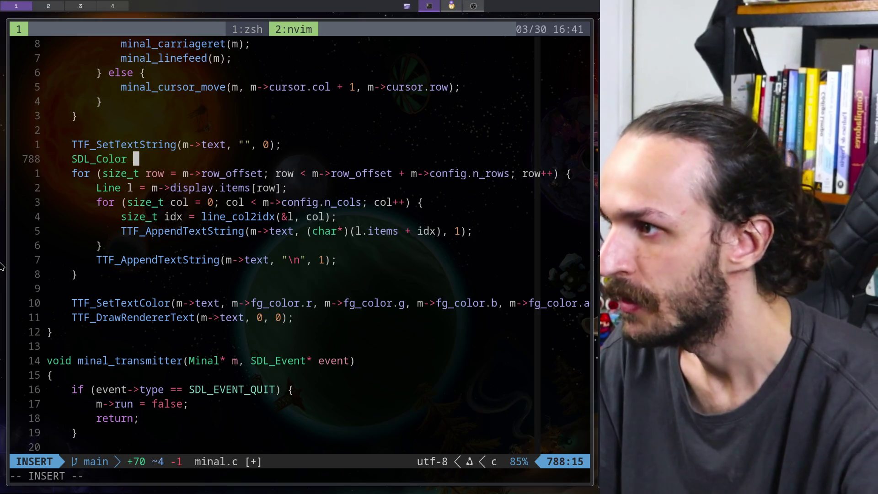
text(last_co)
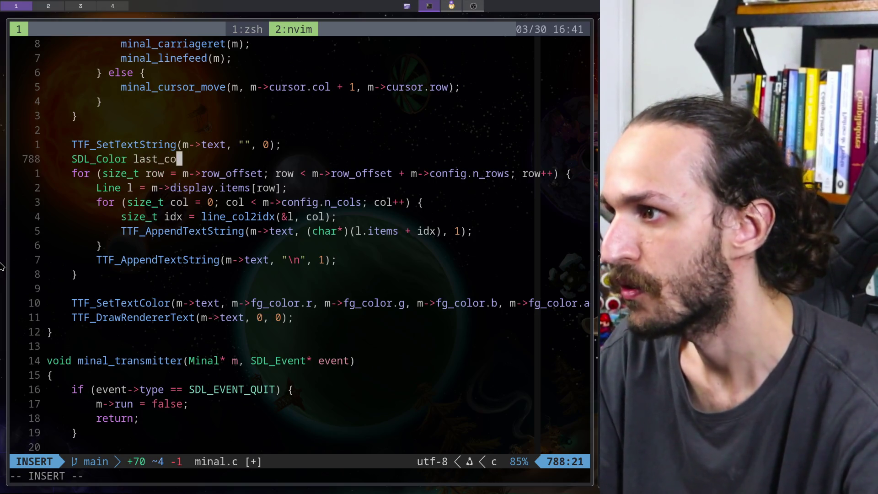
text(lor;)
key(Escape)
key(asciicircum)
text(:w)
key(Return)
key(shift+v)
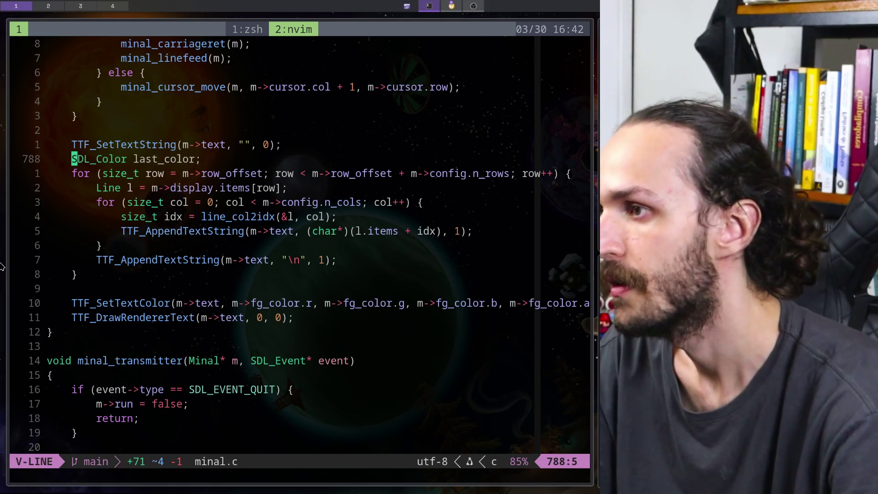
key(Escape)
Initialise last_color to BLACK and save minal.c.
key(f)
key(semicolon)
text(i = BLACK)
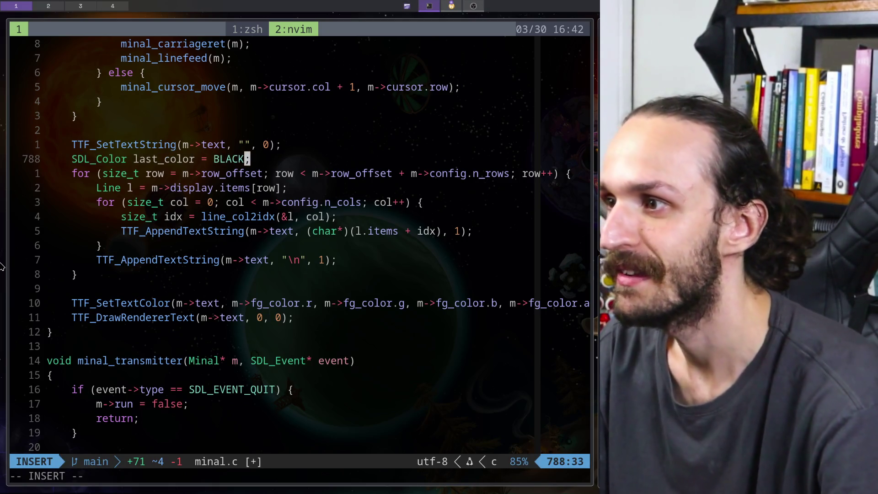
key(Escape)
key(asciicircum)
text(:w)
key(Return)
key(shift+v)
key(Escape)
Highlight the inner loop header and size_t idx line to check the loop structure.
key(j)
key(j)
key(j)
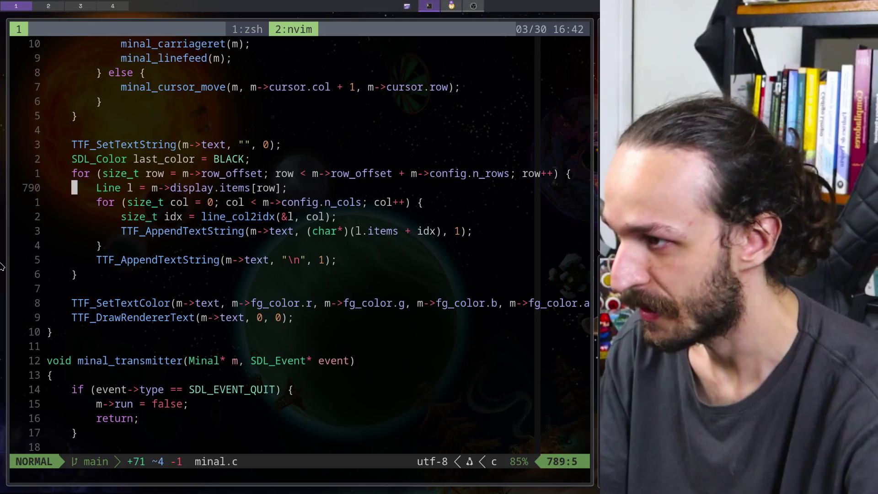
key(asciicircum)
key(shift+v)
key(Escape)
key(shift+v)
key(j)
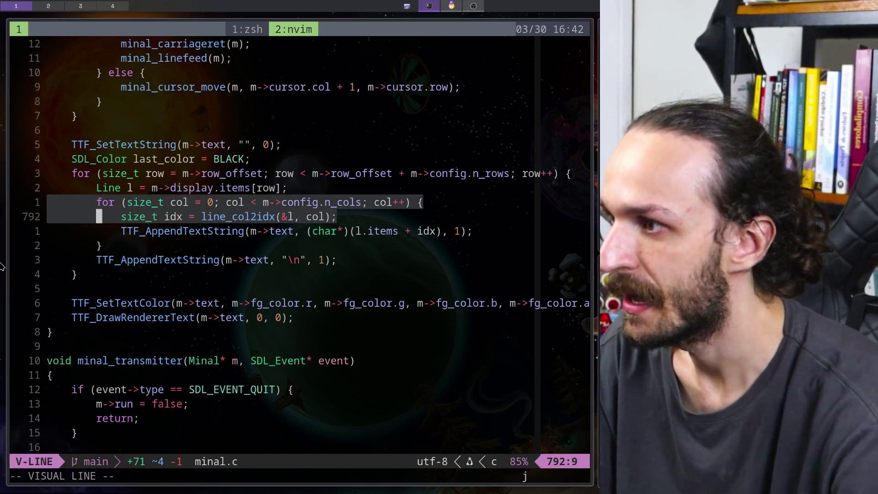
key(j)
key(j)
key(Escape)
Highlight the outer row loop down to its closing brace, then return to size_t idx.
key(k)
key(k)
key(k)
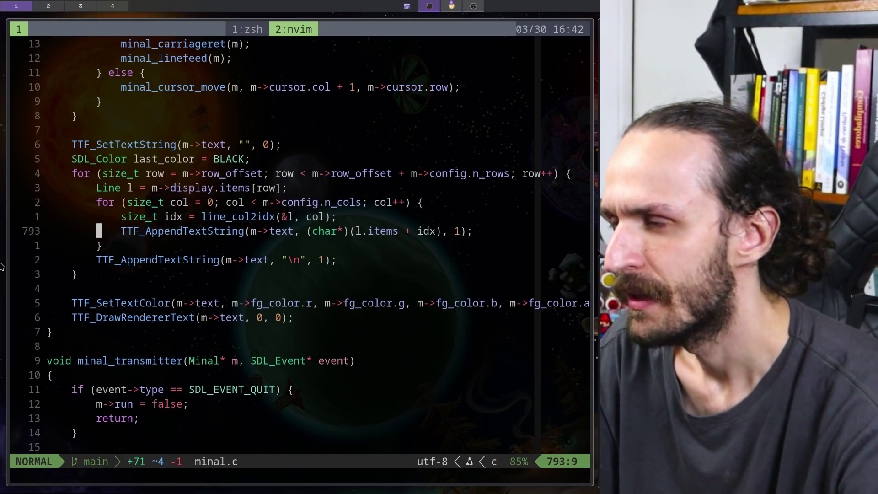
key(asciicircum)
key(shift+v)
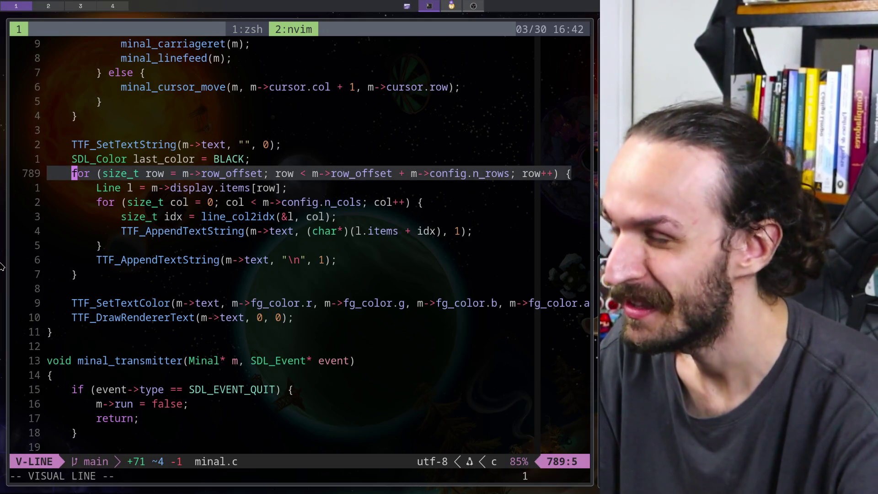
key(j)
key(j)
key(j)
key(Escape)
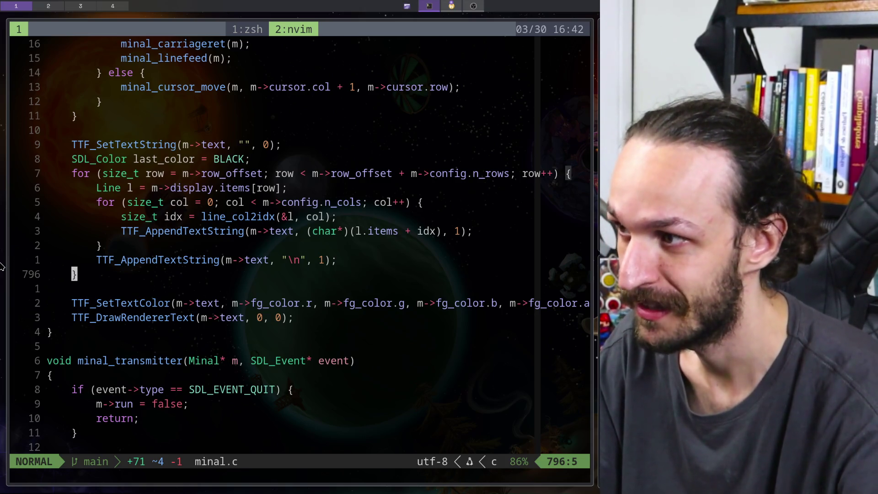
key(k)
key(k)
key(k)
key(k)
key(j)
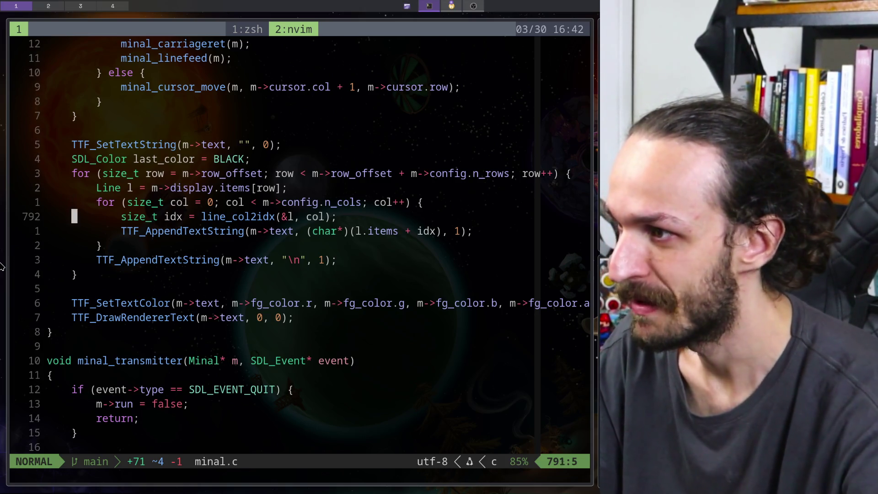
Add 'SDL_Color color = m->colors.items[row * m->config.n_cols + col];' above size_t idx and save.
key(O)
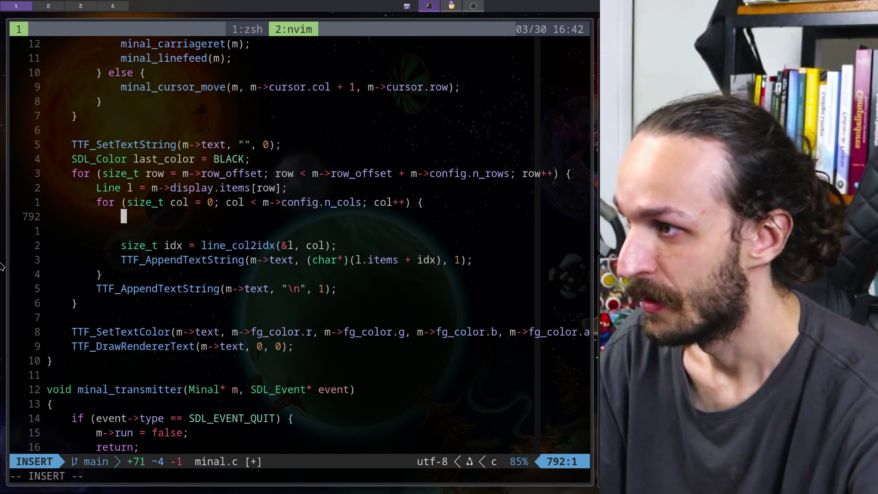
text(SDL_Color )
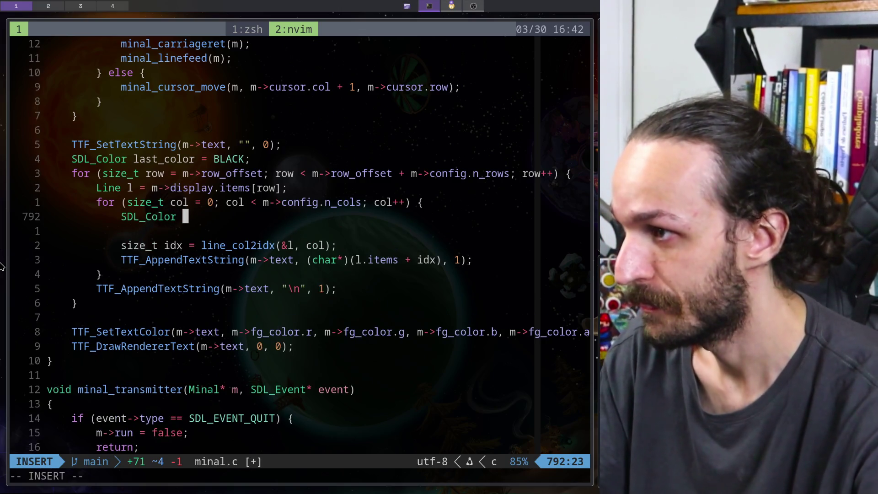
text(color = )
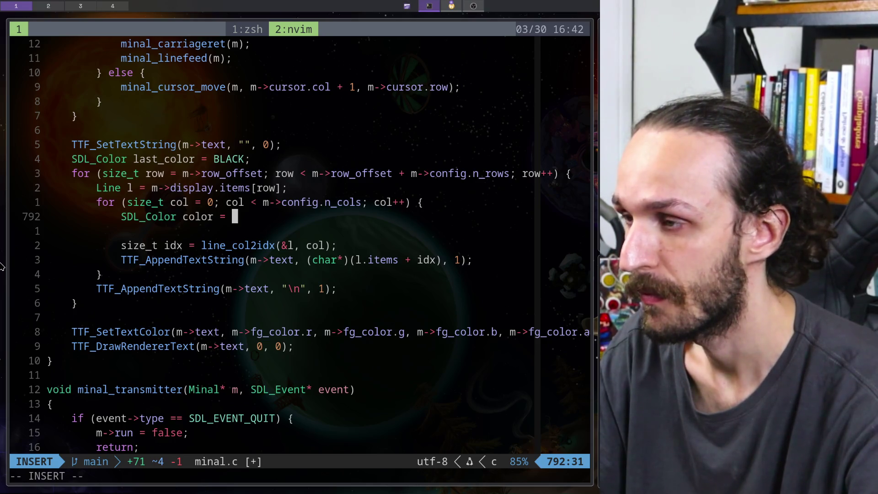
text(m->c)
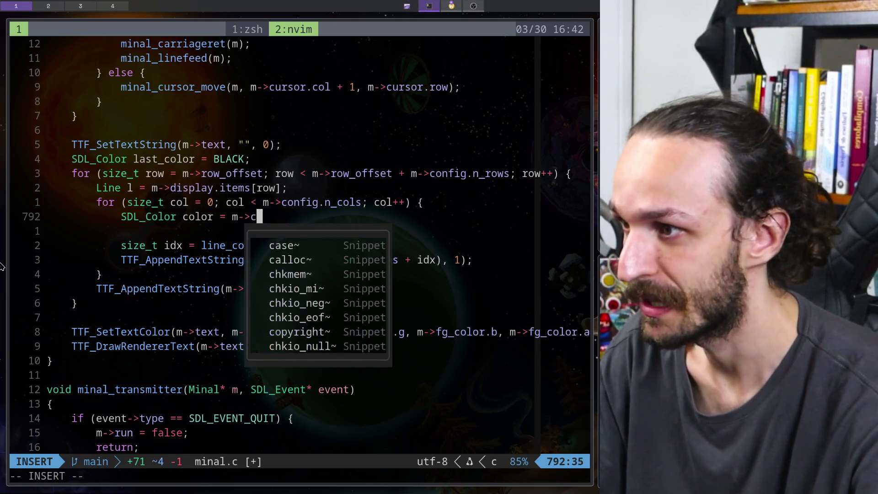
text(olors)
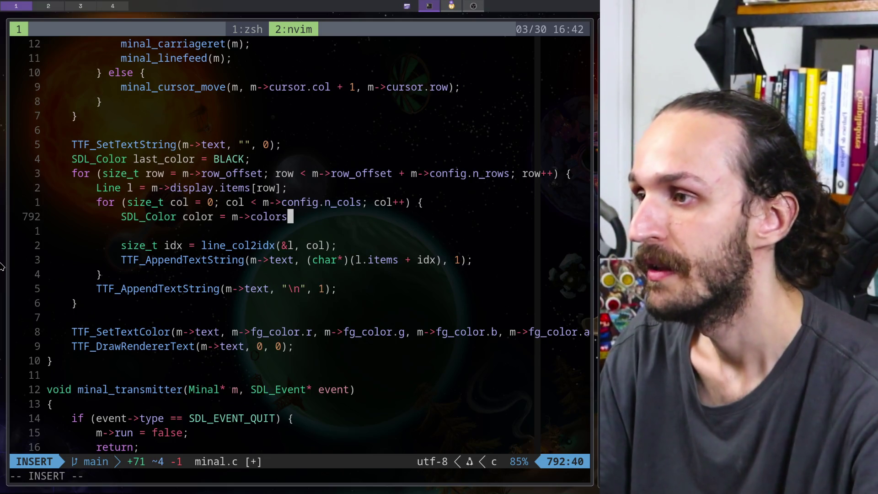
text(.items[)
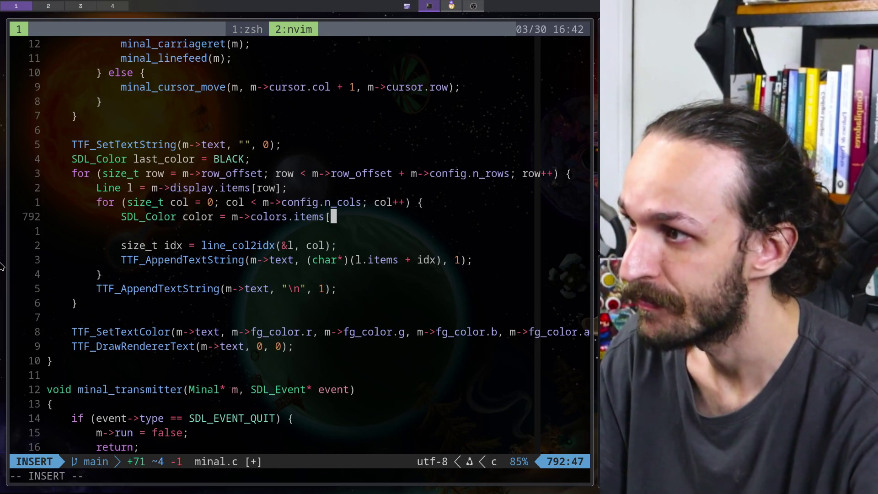
text(row * )
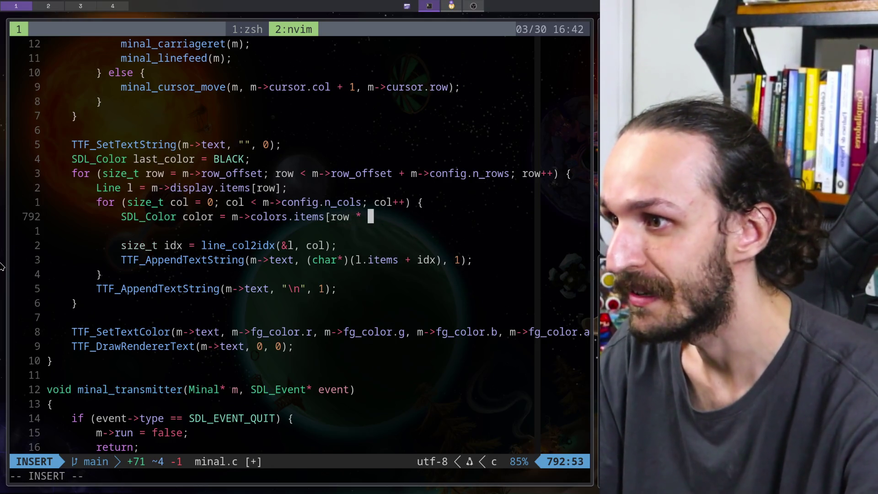
text(m->co)
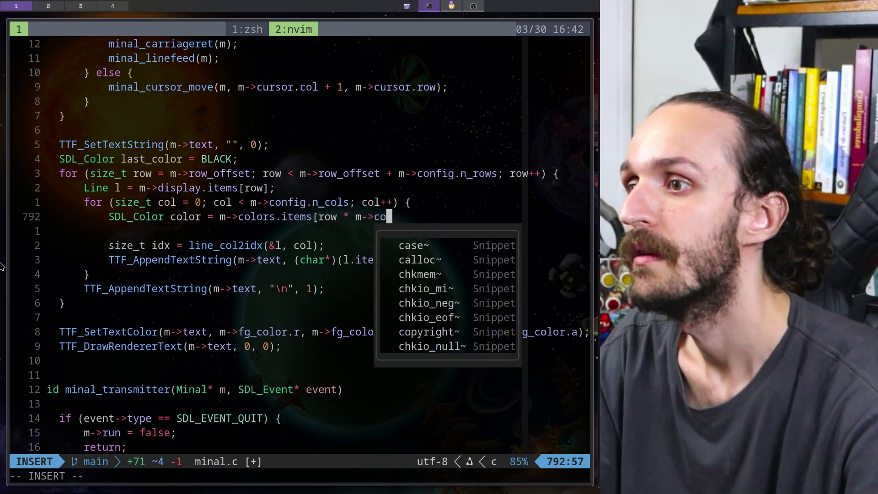
text(nfig.n_rows)
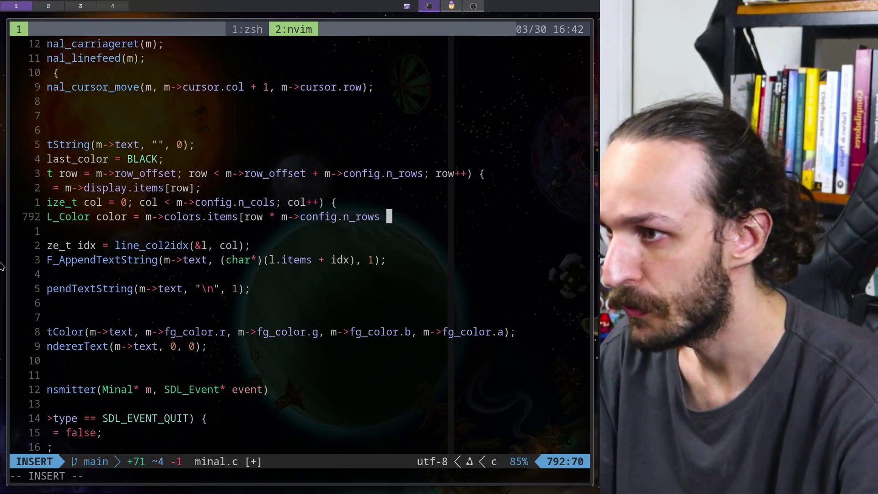
key(ctrl+w)
text(cols )
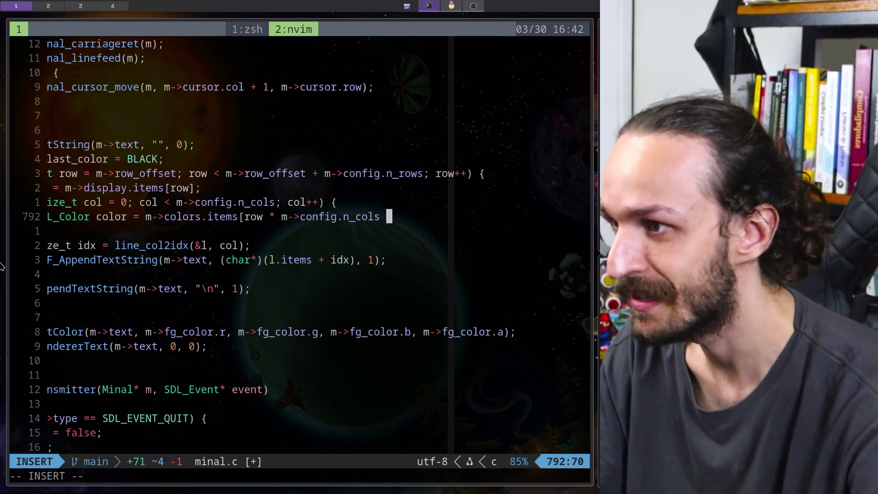
text(+ col)
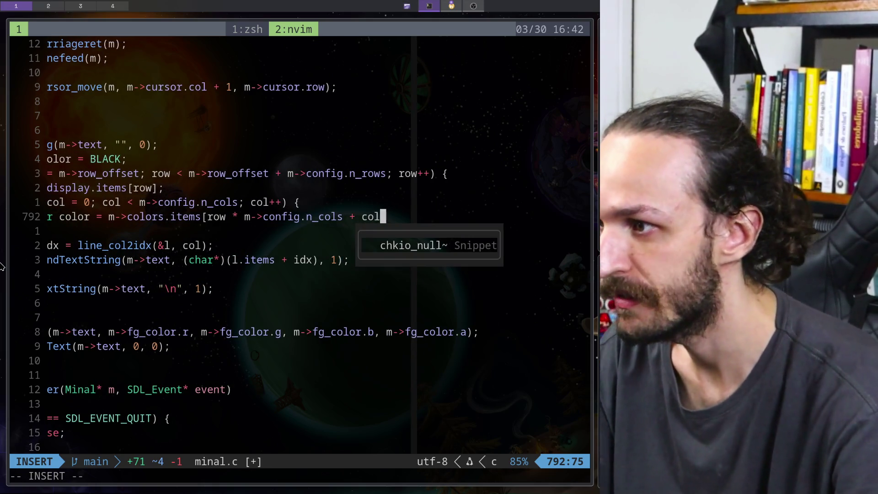
text(])
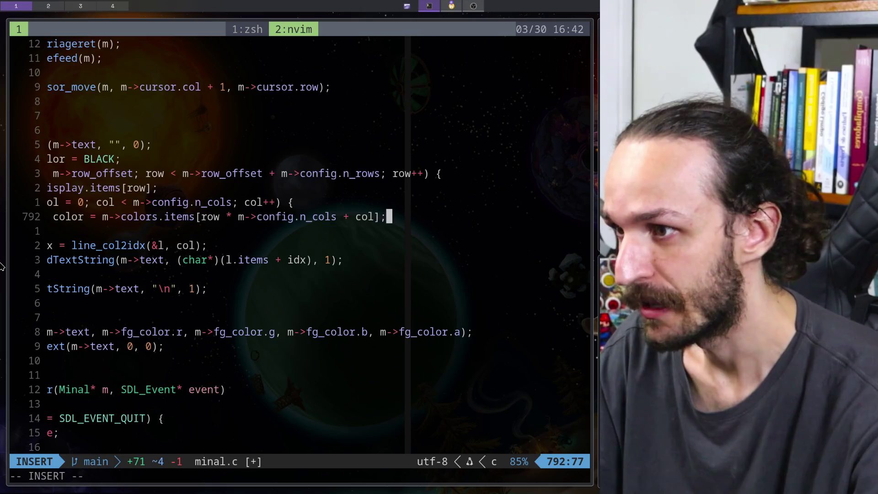
text(;)
key(Escape)
key(asciicircum)
key(shift+v)
key(Escape)
text(:w)
key(Return)
Add an 'if (color != last_color) {' block below the colour lookup and save.
key(shift+v)
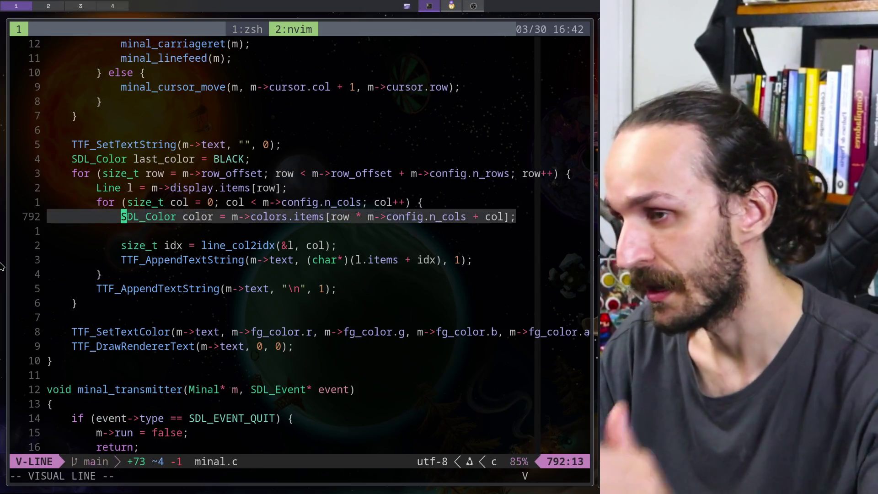
key(Escape)
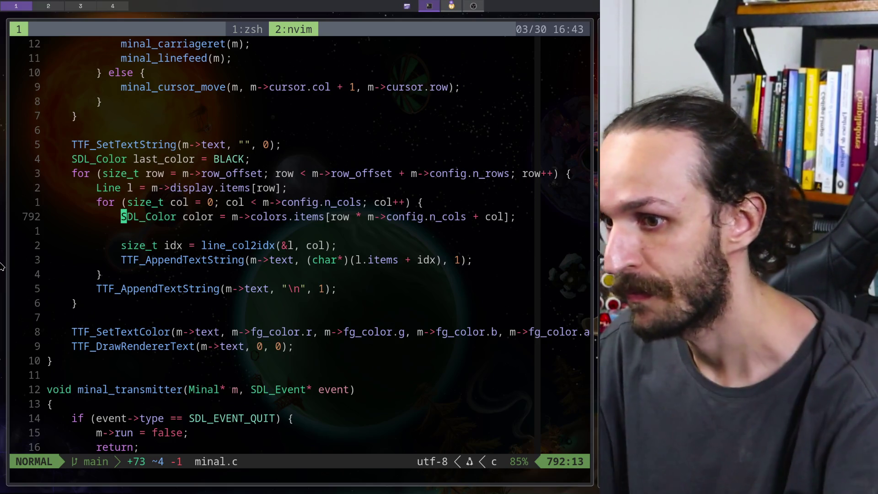
text(oif ()
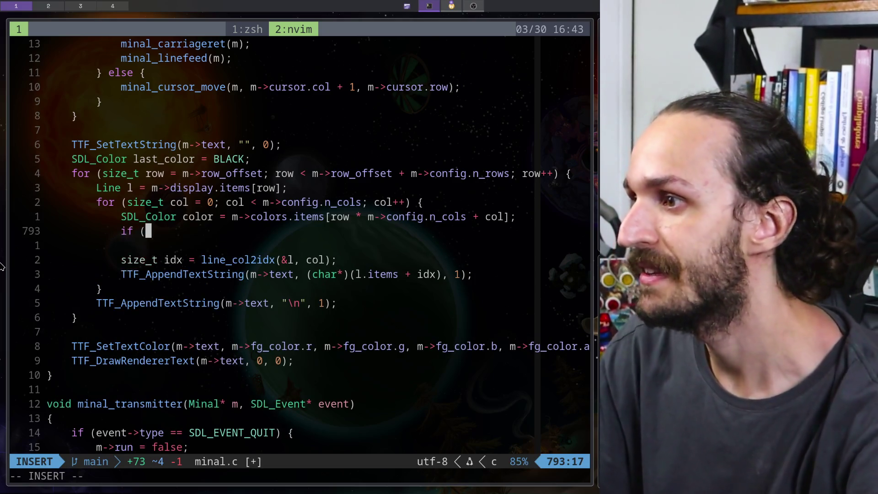
text(color != )
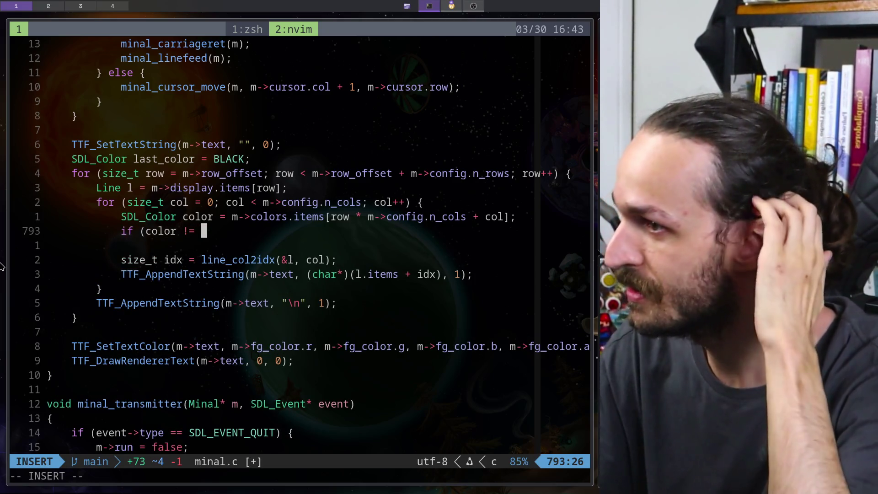
text(last)
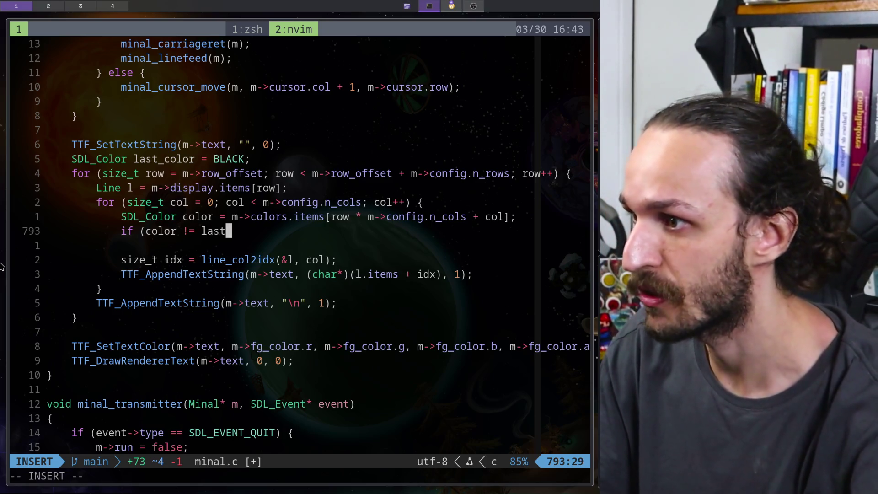
text(_color) {)
key(Return)
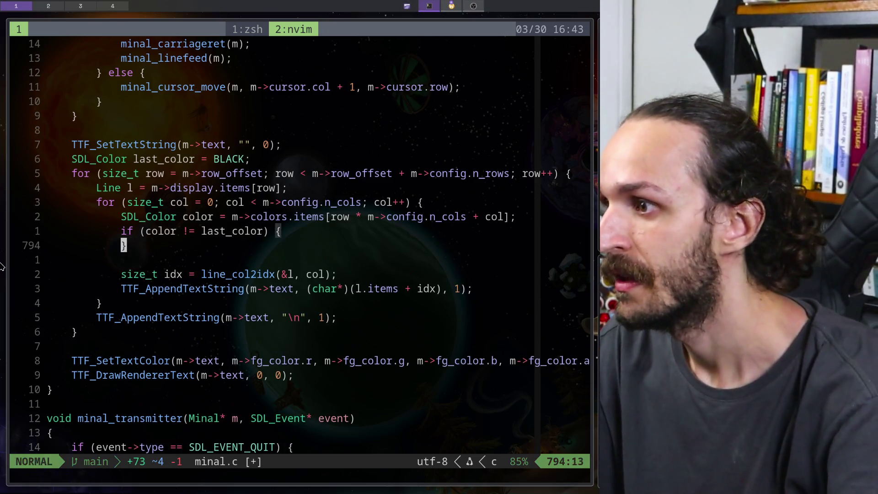
key(Escape)
text(:w)
key(Return)
key(k)
Review the colour-check block, then move to the Krita workspace with the character-cell sketch.
key(shift+v)
key(j)
key(j)
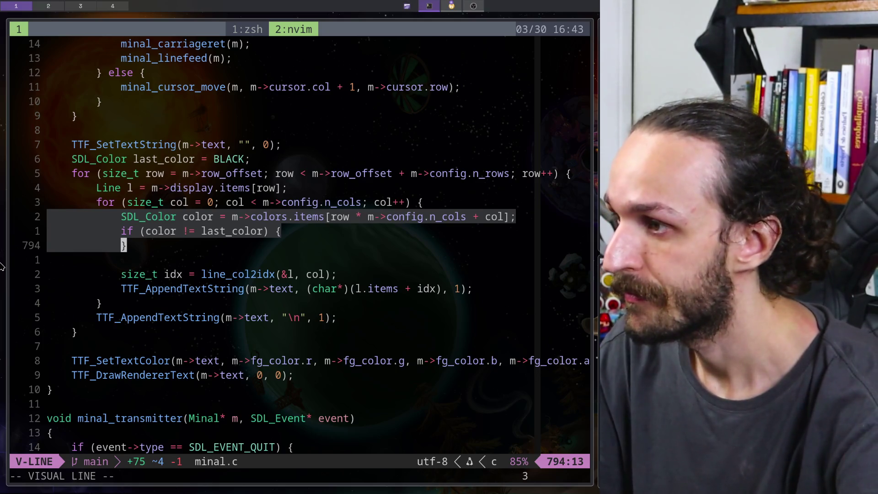
key(Escape)
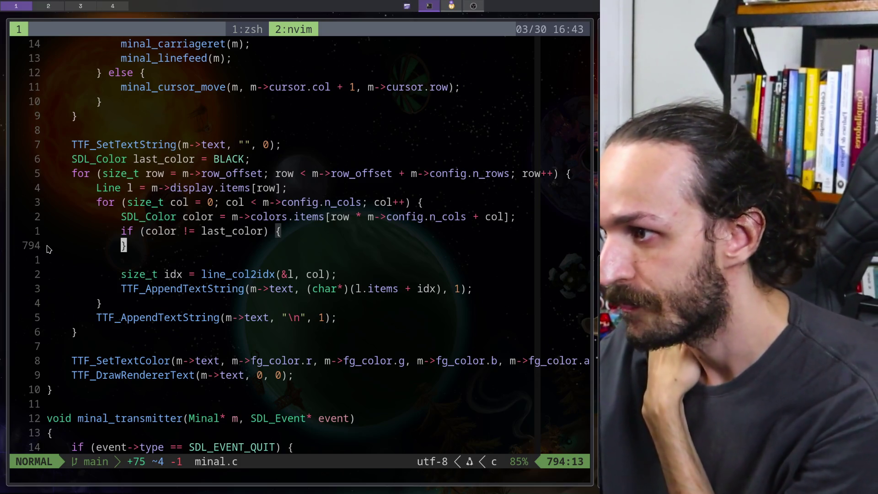
key(super+2)
key(super+3)
scroll(299, 238, down, 1)
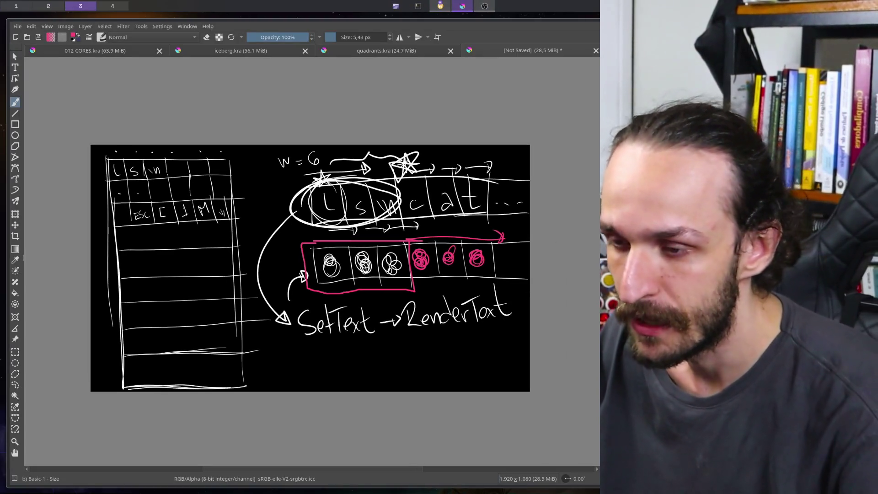
Erase the old character-cell sketch, leaving a black canvas.
key(e)
mouse_move(131, 167)
mouse_down()
mouse_move(478, 163)
mouse_move(490, 363)
mouse_move(122, 251)
mouse_move(143, 190)
mouse_move(303, 171)
mouse_move(410, 373)
mouse_move(384, 337)
mouse_move(303, 314)
mouse_up()
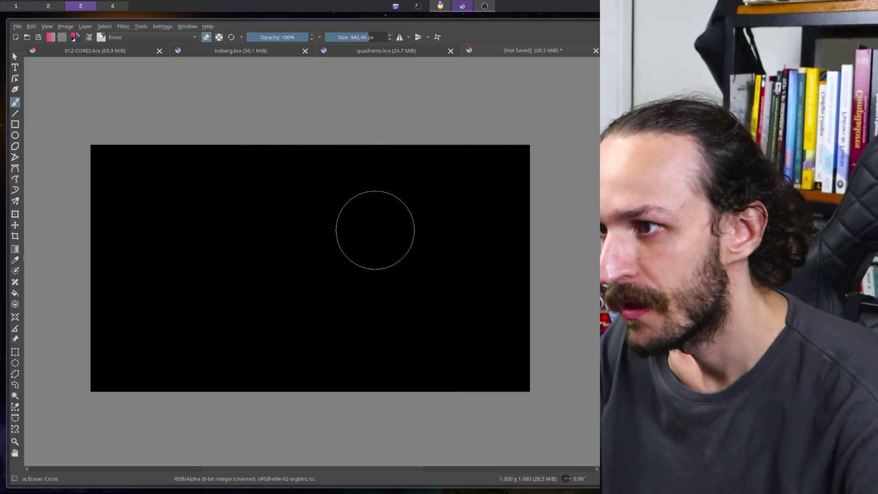
key(bracketleft)
key(bracketleft)
key(bracketleft)
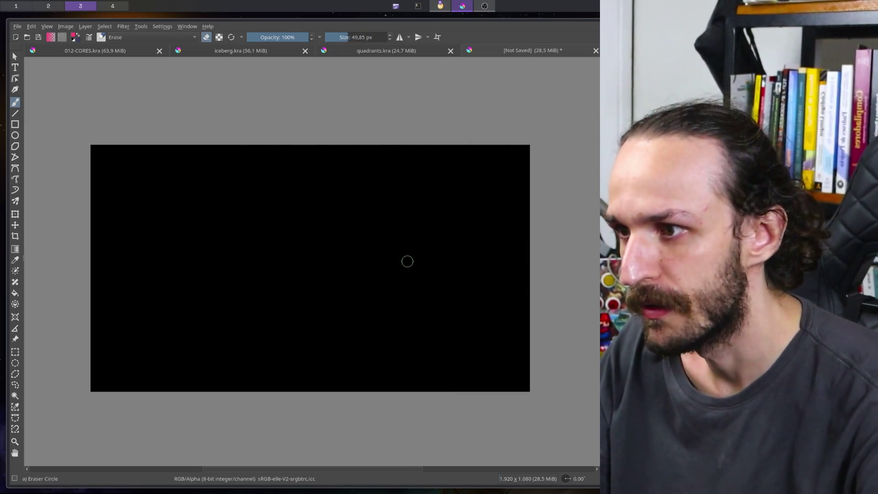
key(bracketright)
key(bracketright)
key(bracketright)
Switch to the small Basic brush, zoom in, and reset colours to black and white.
key(slash)
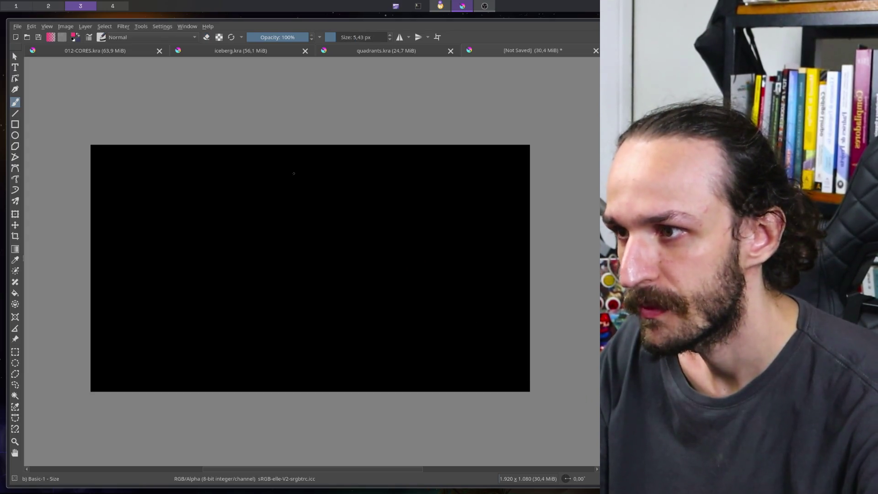
mouse_move(217, 231)
mouse_down()
mouse_move(243, 268)
mouse_move(251, 308)
mouse_move(243, 323)
mouse_move(256, 327)
mouse_move(251, 318)
mouse_up()
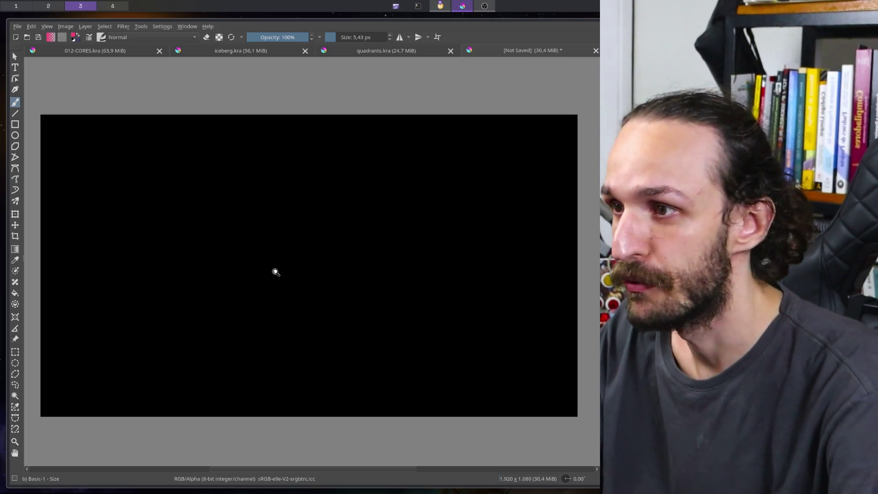
mouse_move(274, 270)
mouse_down()
mouse_move(276, 300)
mouse_move(284, 265)
mouse_up()
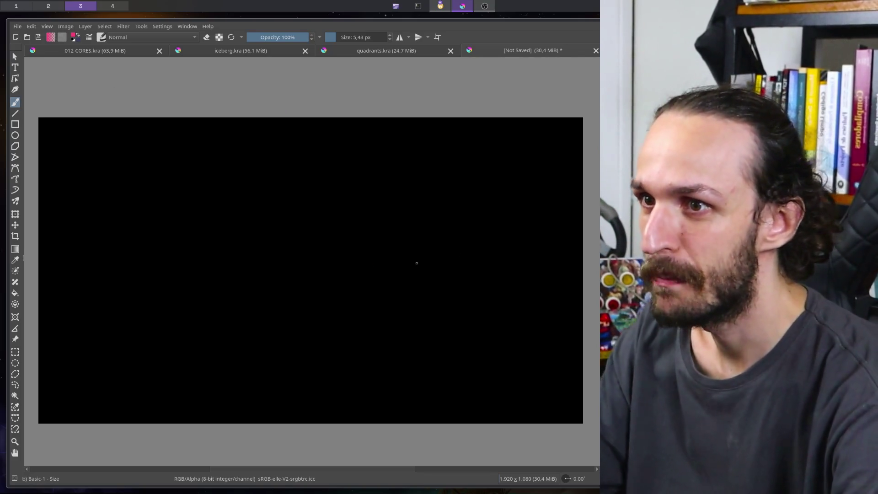
key(d)
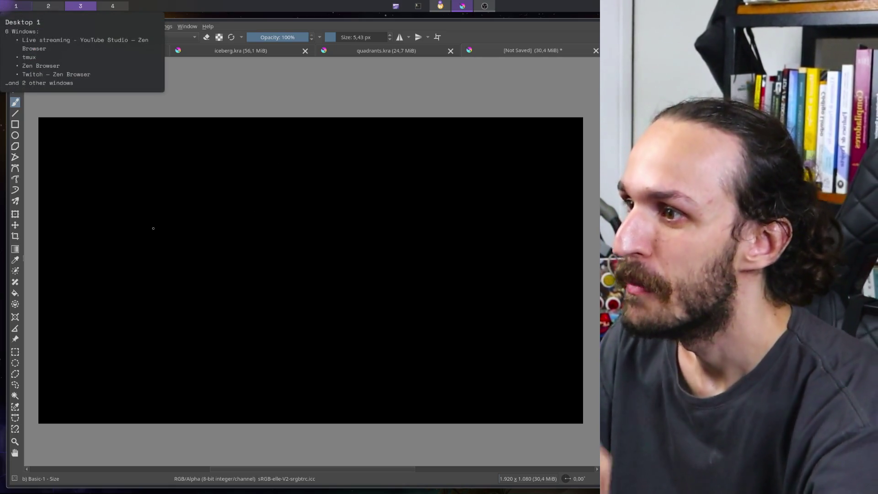
Draw a white tilted page outline with three wavy text lines inside.
mouse_move(204, 153)
mouse_down()
mouse_move(209, 242)
mouse_move(269, 376)
mouse_move(393, 371)
mouse_move(350, 151)
mouse_up()
drag(200, 155, 356, 147)
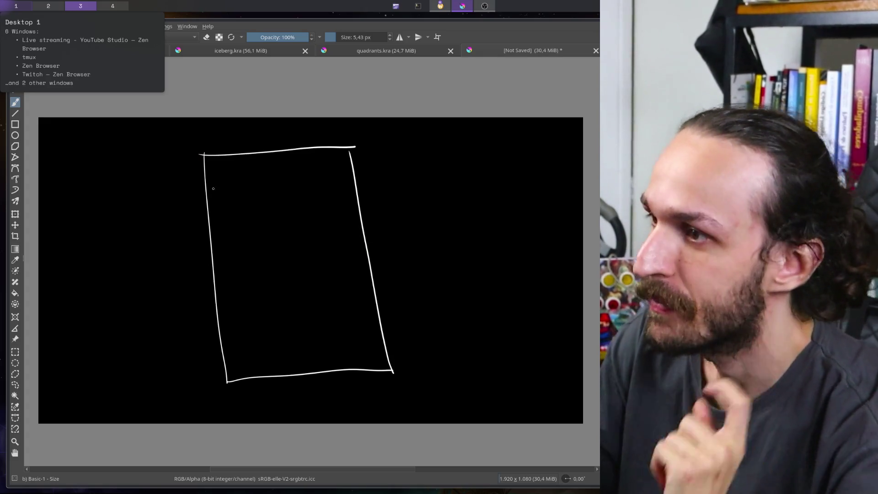
drag(216, 173, 333, 161)
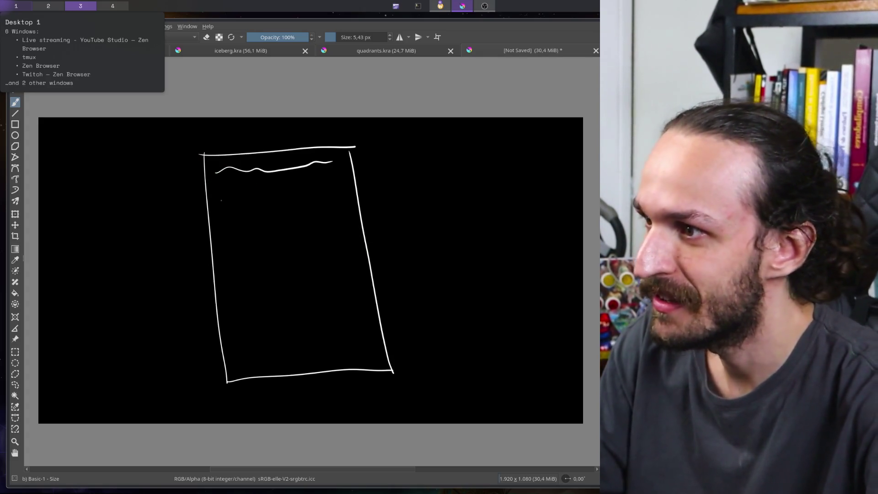
drag(221, 200, 325, 184)
drag(218, 225, 271, 215)
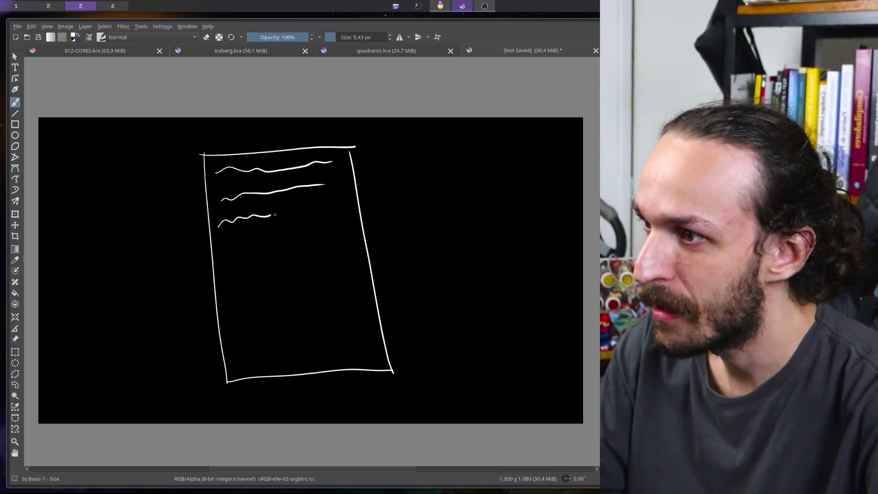
Box the top section around the text lines, leaving a notch at lower right, and thicken edges.
drag(268, 197, 275, 230)
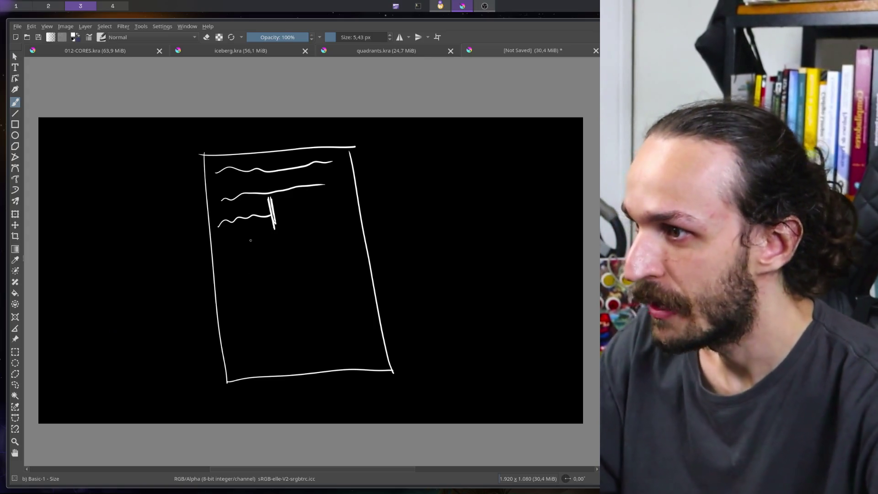
mouse_move(205, 241)
mouse_down()
mouse_move(275, 228)
mouse_move(216, 238)
mouse_up()
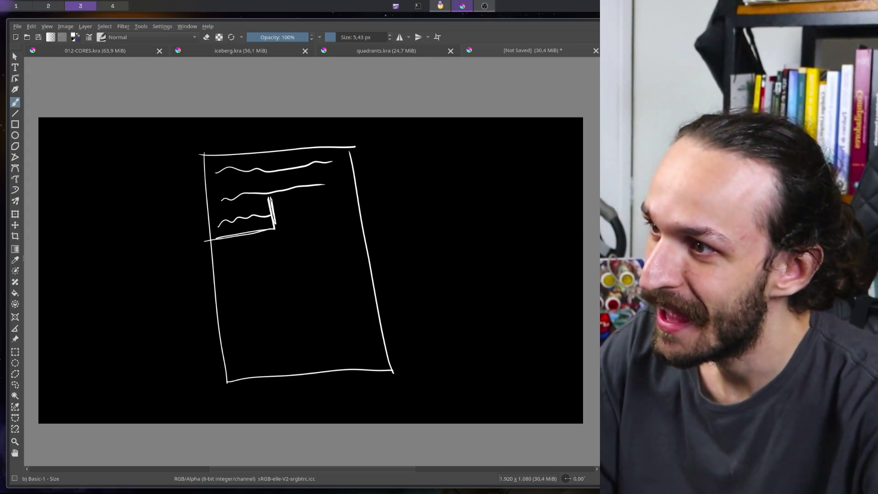
drag(269, 201, 334, 192)
mouse_move(273, 202)
mouse_down()
mouse_move(355, 187)
mouse_move(330, 192)
mouse_move(348, 148)
mouse_up()
drag(199, 151, 209, 239)
mouse_move(204, 158)
mouse_down()
mouse_move(214, 238)
mouse_move(290, 147)
mouse_move(331, 141)
mouse_up()
drag(268, 151, 329, 142)
mouse_move(286, 149)
mouse_down()
mouse_move(357, 143)
mouse_move(356, 184)
mouse_up()
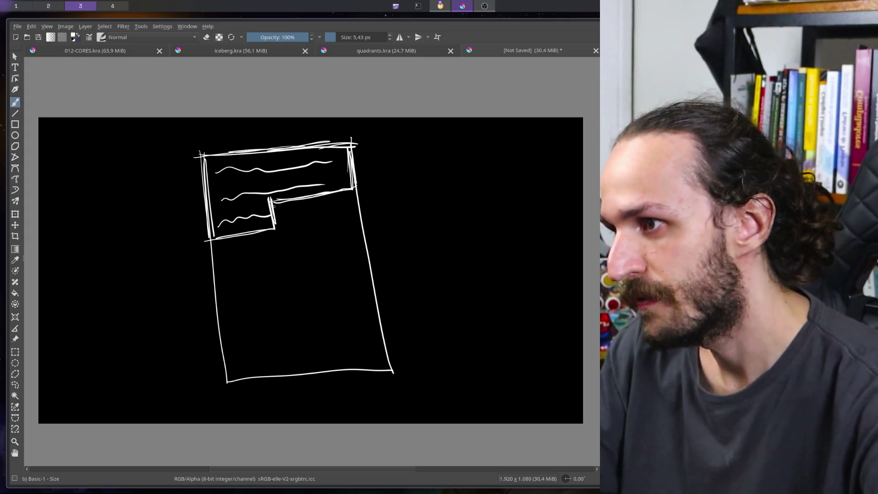
Place an enlarged green dot at the notch corner.
key(g)
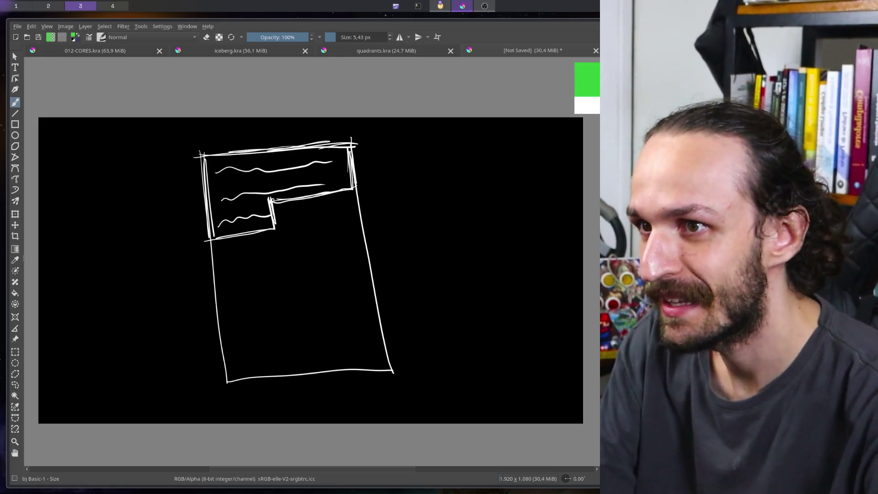
click(271, 201)
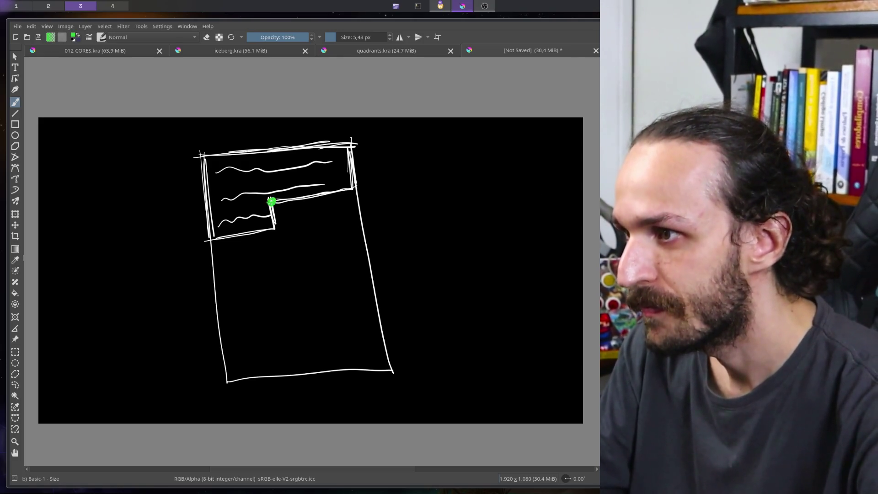
scroll(270, 203, up, 5)
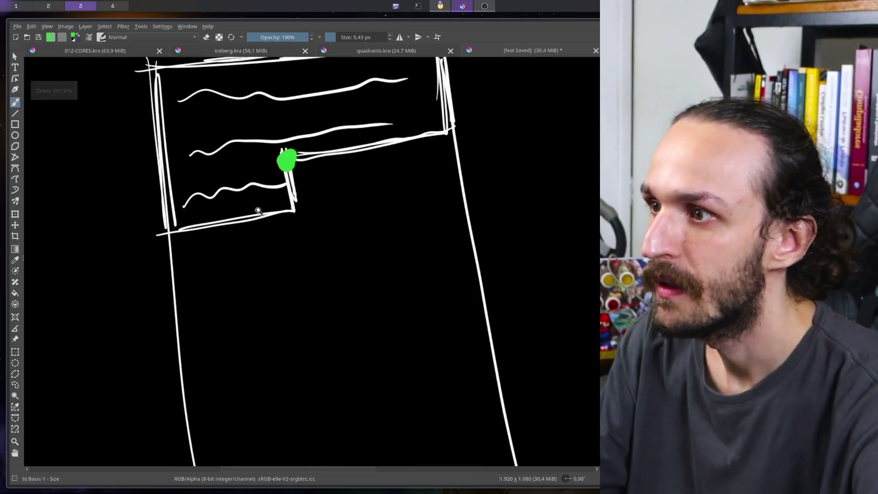
drag(274, 247, 271, 256)
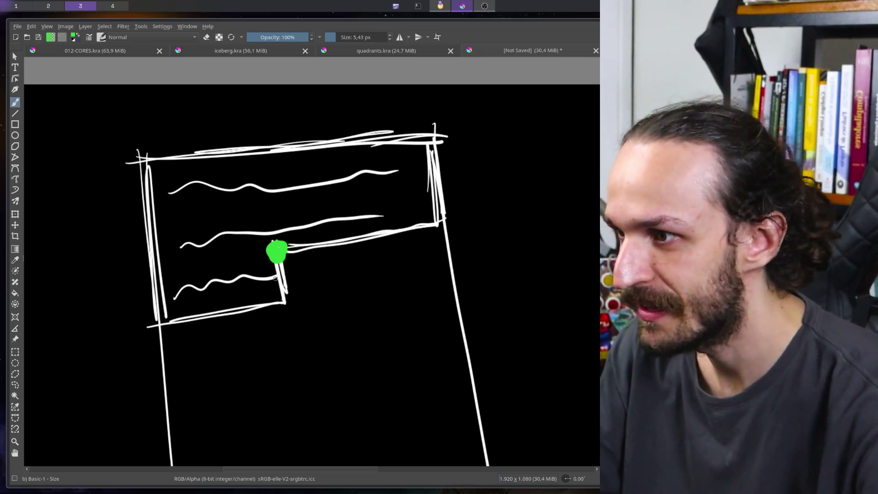
Draw a dashed green box beside the dot; a trial curved arrow is undone.
drag(282, 270, 282, 276)
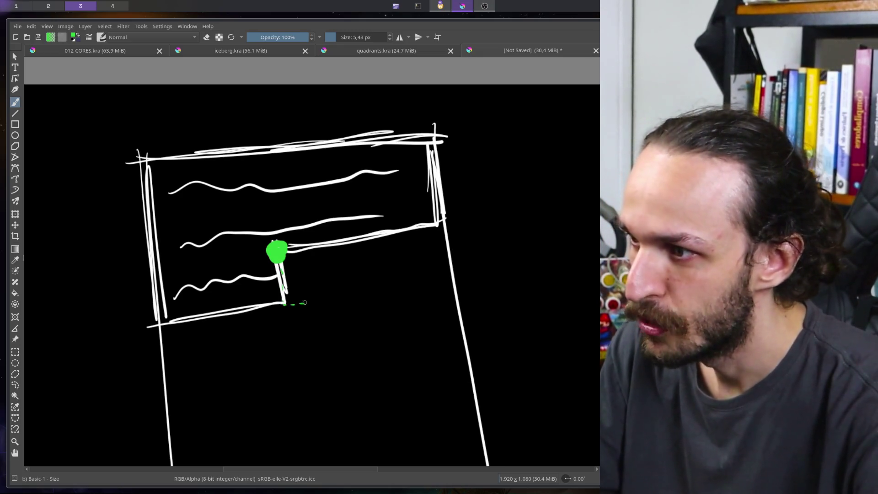
drag(316, 299, 283, 250)
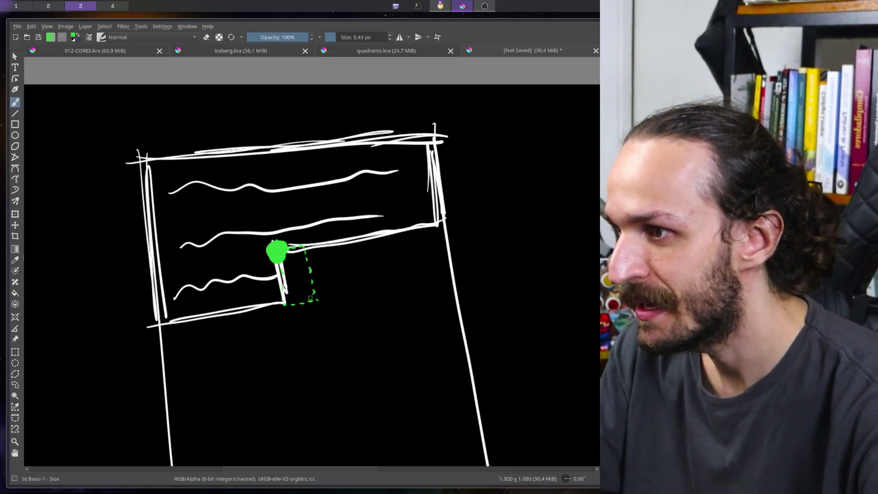
mouse_move(303, 293)
mouse_down()
mouse_move(307, 275)
mouse_move(286, 291)
mouse_up()
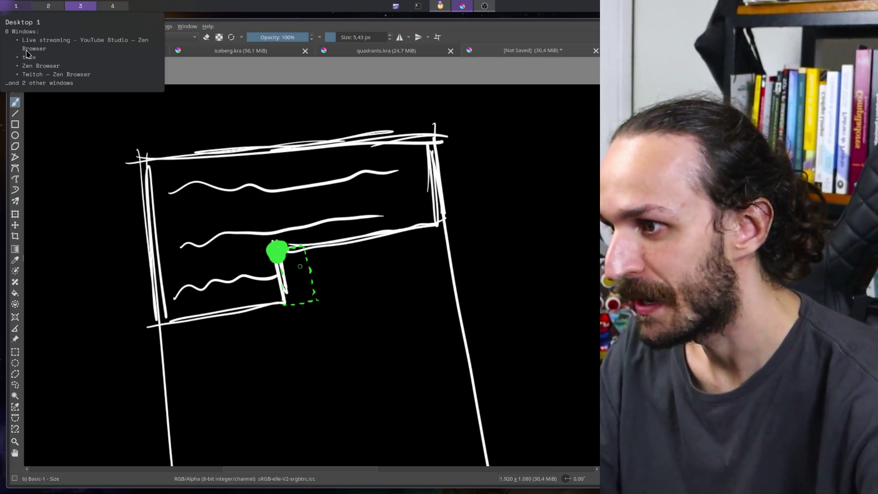
mouse_move(270, 314)
mouse_down()
mouse_move(225, 221)
mouse_move(347, 272)
mouse_move(168, 227)
mouse_move(153, 357)
mouse_move(137, 308)
mouse_move(151, 310)
mouse_move(75, 310)
mouse_up()
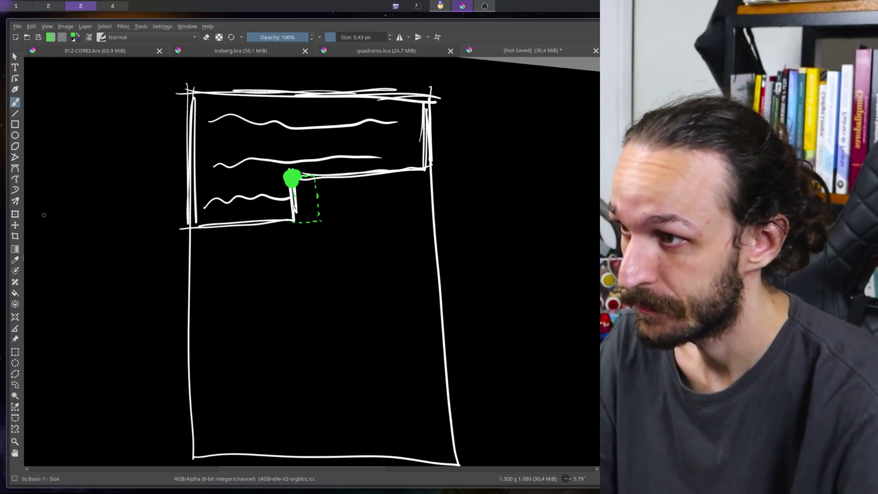
mouse_move(350, 391)
mouse_down()
mouse_move(358, 279)
mouse_move(315, 201)
mouse_move(326, 211)
mouse_up()
key(ctrl+z)
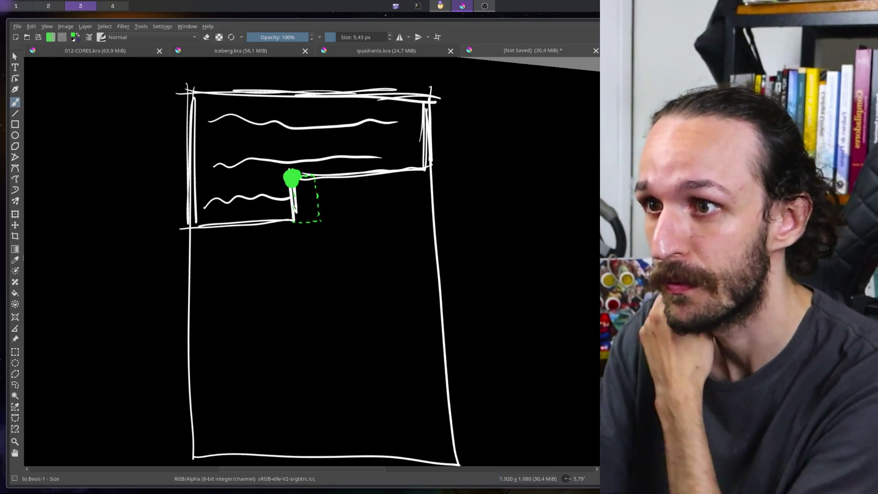
Switch to red, sketch a trial red box from the green dot, then undo it.
key(x)
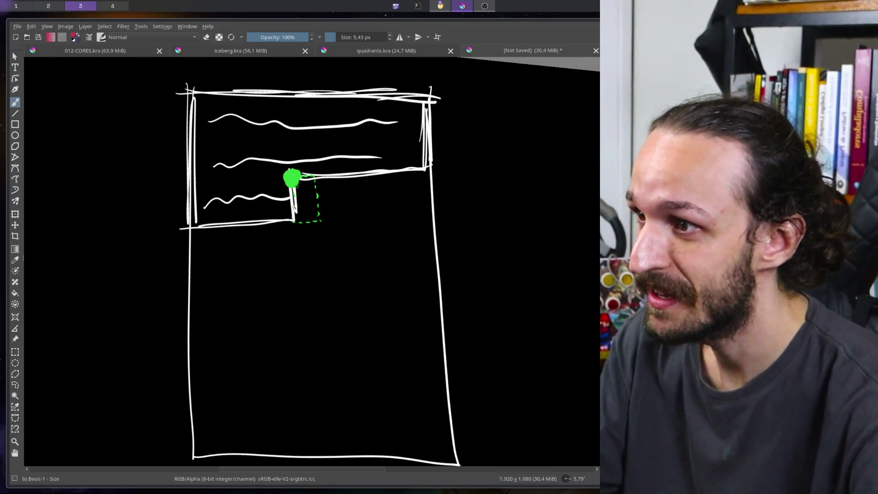
mouse_move(296, 181)
mouse_down()
mouse_move(423, 175)
mouse_move(429, 183)
mouse_move(435, 311)
mouse_move(308, 321)
mouse_up()
drag(294, 183, 299, 324)
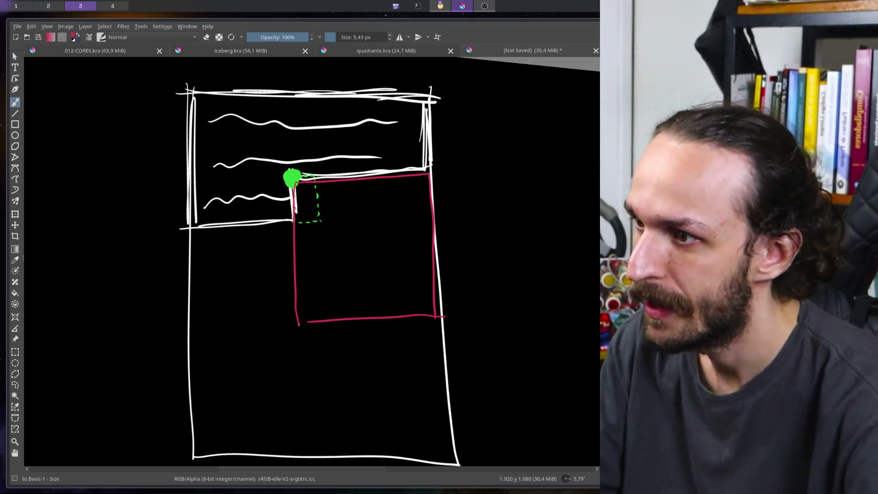
drag(292, 181, 300, 323)
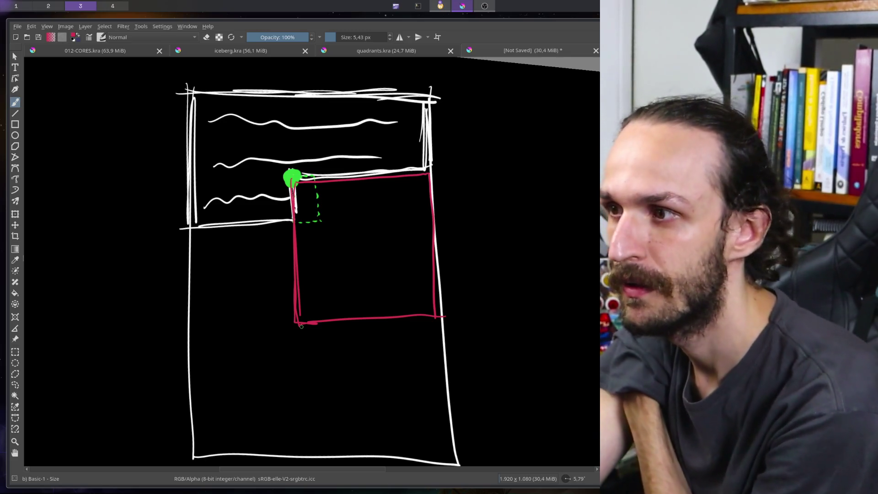
key(ctrl+z)
key(ctrl+z)
key(ctrl+z)
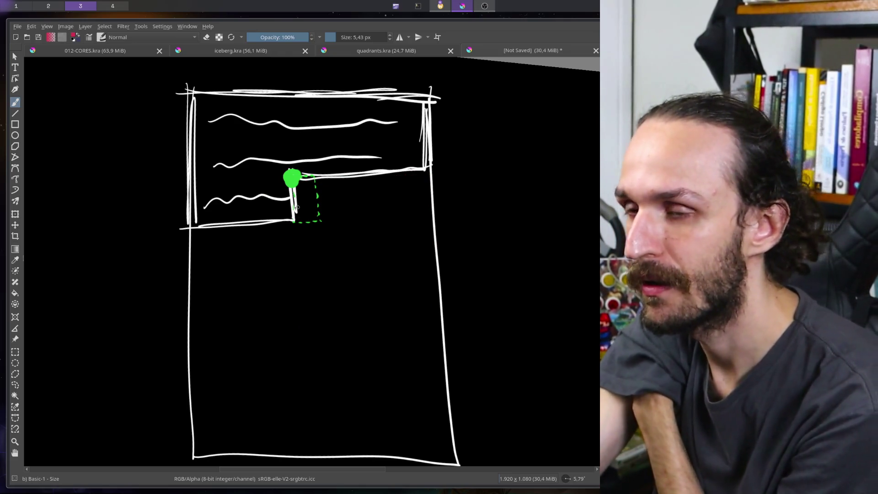
Draw a red box from the green dot to the page's right edge.
mouse_move(293, 179)
mouse_down()
mouse_move(301, 222)
mouse_move(429, 215)
mouse_up()
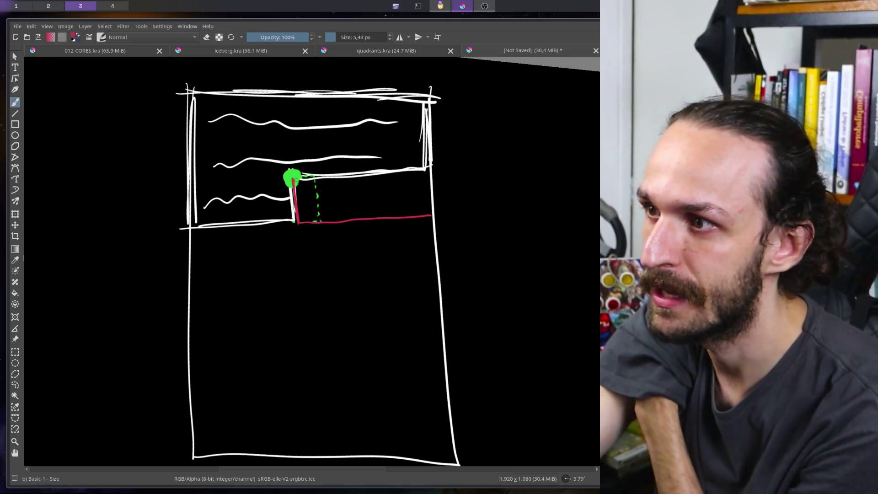
drag(295, 180, 437, 176)
mouse_move(435, 215)
mouse_down()
mouse_move(429, 170)
mouse_move(295, 173)
mouse_up()
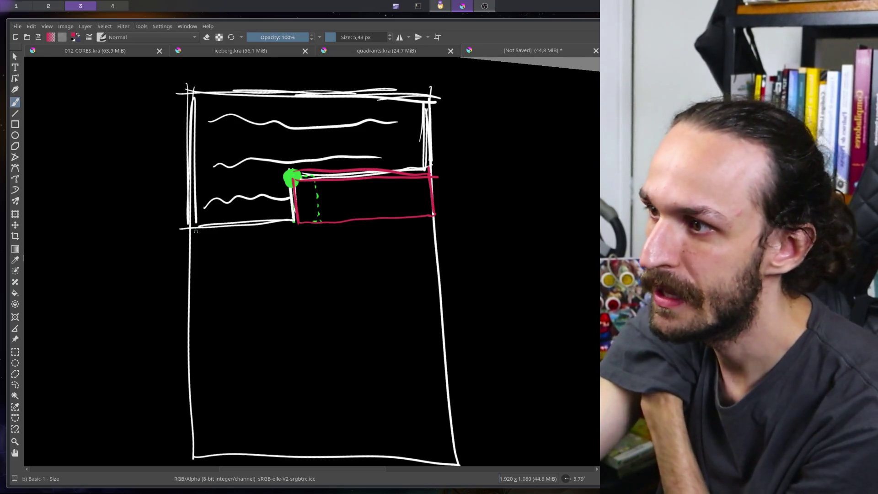
Draw red horizontal lines marking a wide lower band, undoing a stray scribble by the green dot.
mouse_move(191, 229)
mouse_down()
mouse_move(190, 336)
mouse_move(345, 228)
mouse_move(417, 224)
mouse_up()
mouse_move(185, 339)
mouse_down()
mouse_move(449, 324)
mouse_move(434, 233)
mouse_up()
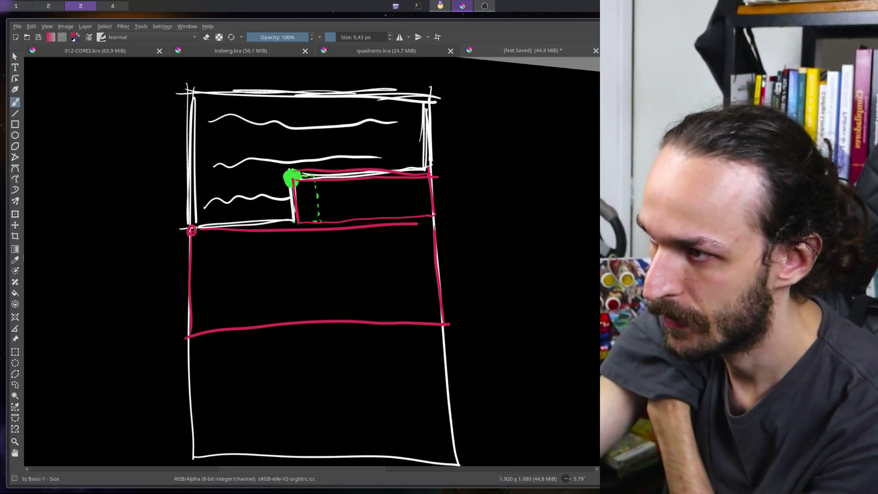
drag(197, 228, 426, 222)
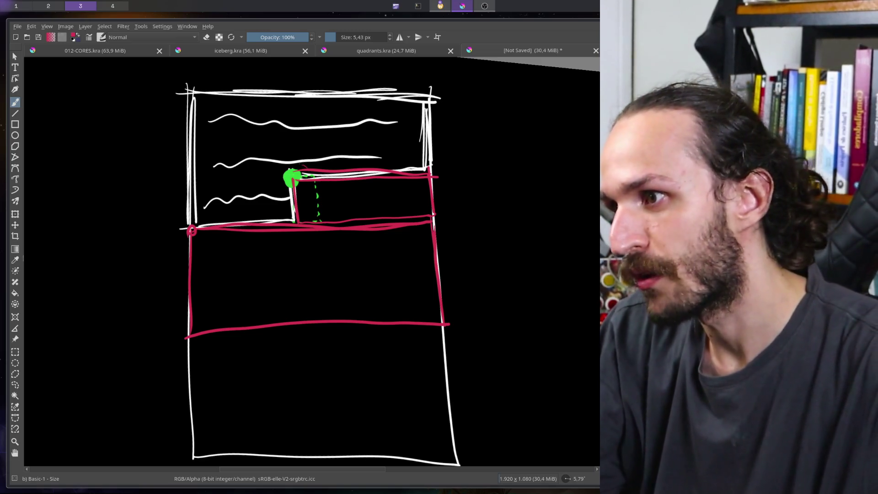
mouse_move(297, 164)
mouse_down()
mouse_move(316, 215)
mouse_move(267, 205)
mouse_up()
key(ctrl+z)
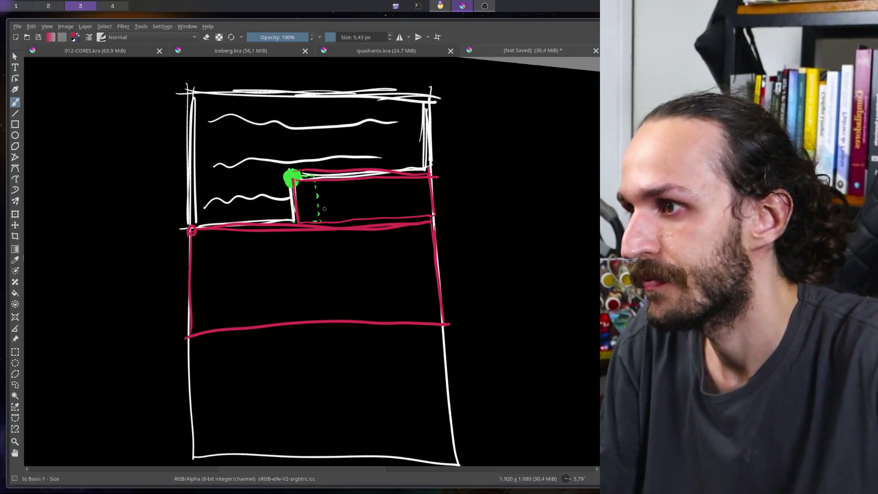
Place a red top-left dot, draw a zigzag arrow through the text lines, and circle the green dot.
click(194, 94)
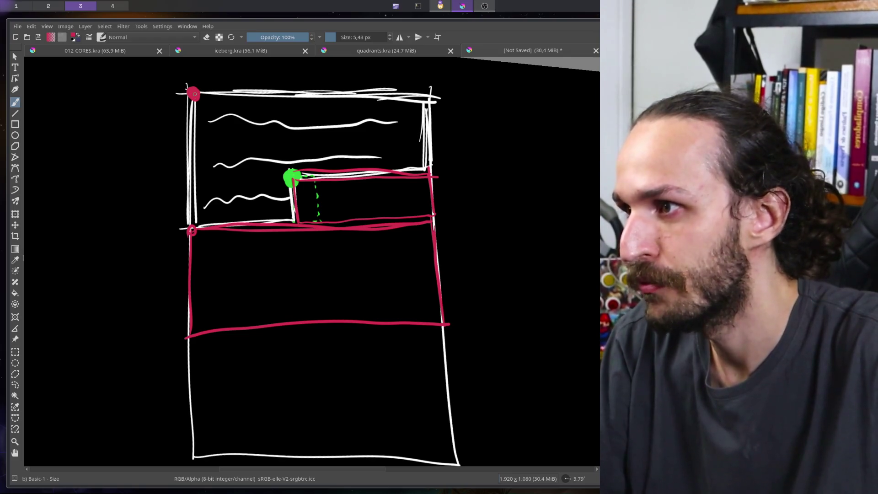
mouse_move(206, 104)
mouse_down()
mouse_move(394, 132)
mouse_move(213, 152)
mouse_move(410, 159)
mouse_move(208, 204)
mouse_move(277, 196)
mouse_move(284, 205)
mouse_up()
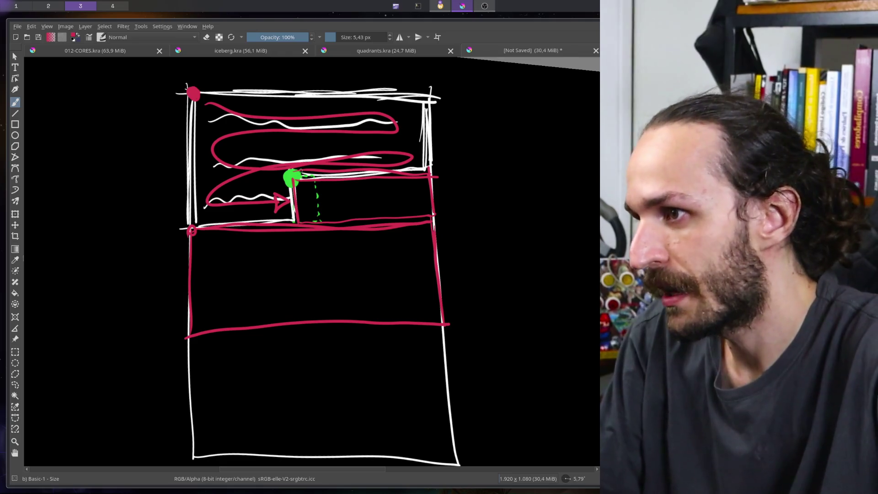
mouse_move(300, 171)
mouse_down()
mouse_move(285, 177)
mouse_move(297, 181)
mouse_up()
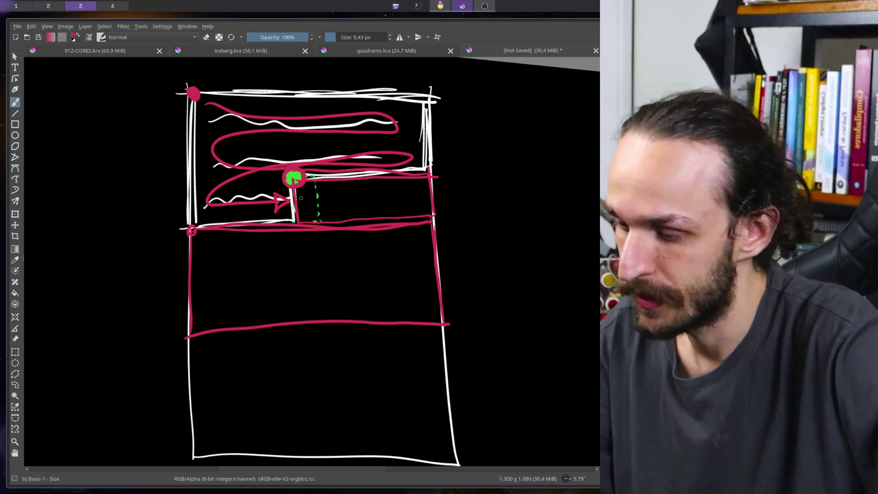
Outline the cell left of the green dot in blue with a left-edge dot and leftward arrow.
key(ctrl+z)
key(ctrl+z)
key(ctrl+z)
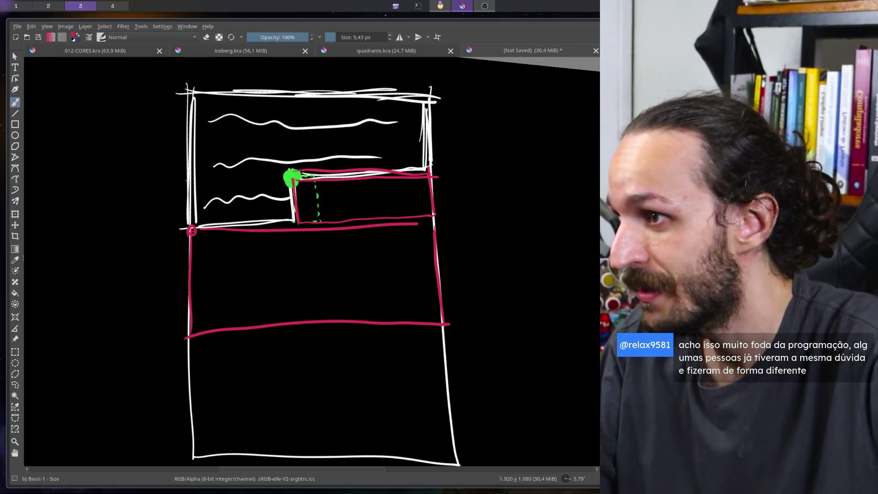
drag(186, 181, 265, 174)
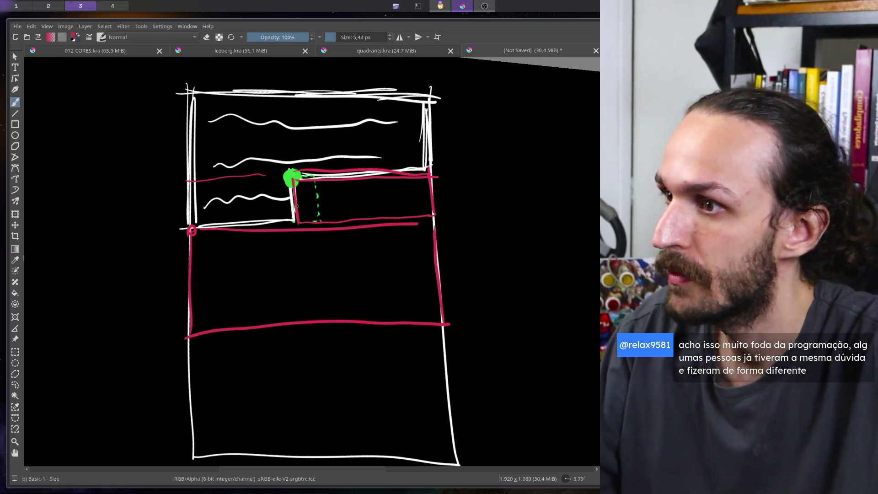
key(ctrl+z)
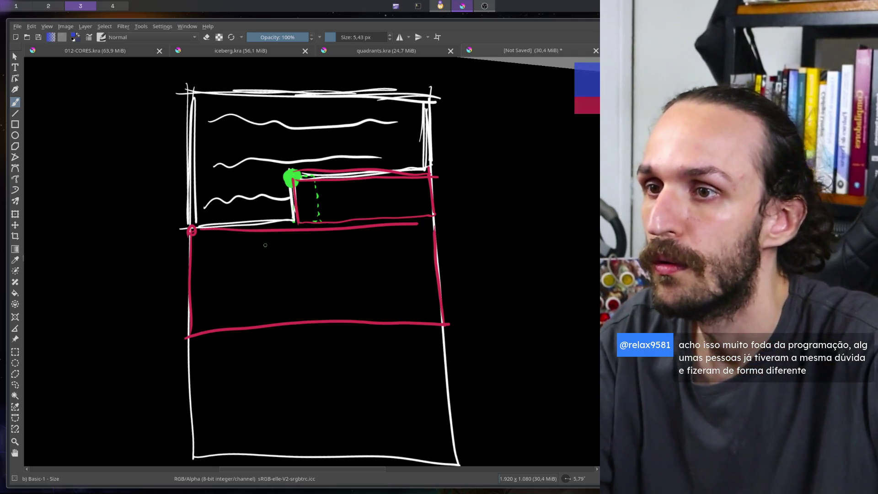
mouse_move(177, 179)
mouse_down()
mouse_move(294, 181)
mouse_move(297, 224)
mouse_move(165, 224)
mouse_move(210, 178)
mouse_up()
mouse_move(288, 219)
mouse_down()
mouse_move(279, 202)
mouse_move(243, 193)
mouse_move(201, 200)
mouse_up()
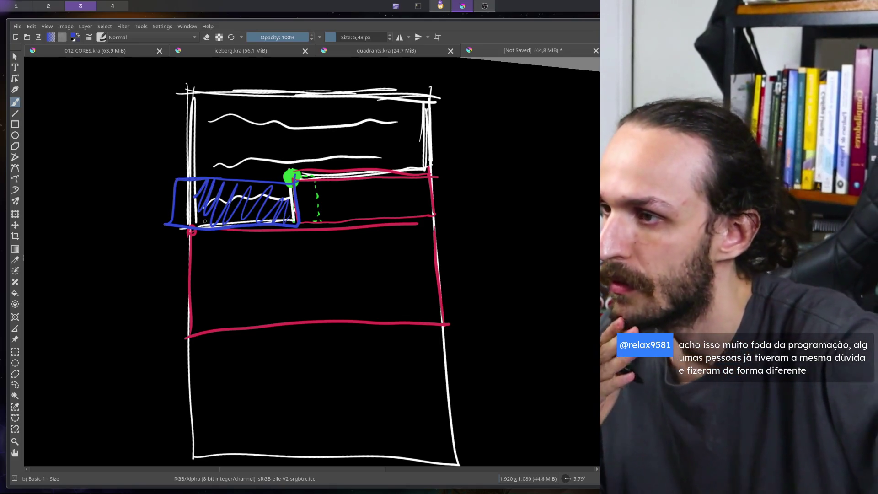
key(ctrl+z)
key(ctrl+z)
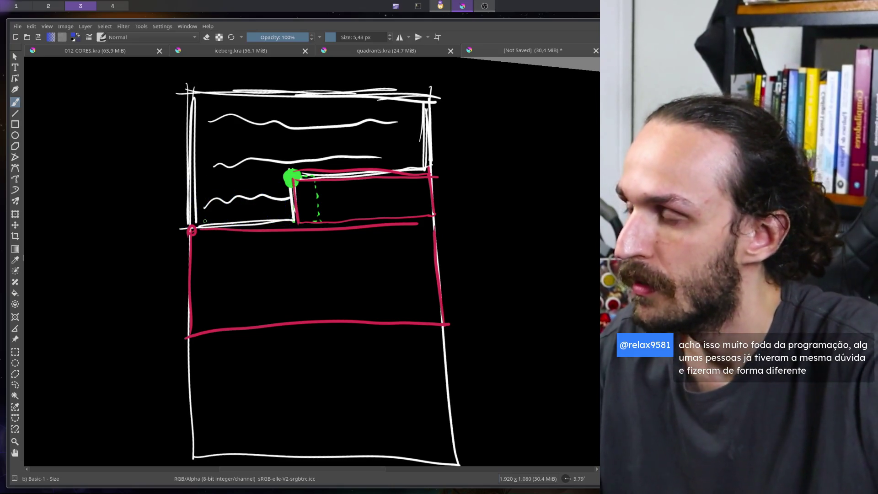
mouse_move(193, 177)
mouse_down()
mouse_move(194, 222)
mouse_move(290, 222)
mouse_move(290, 182)
mouse_move(235, 173)
mouse_move(127, 179)
mouse_move(141, 188)
mouse_up()
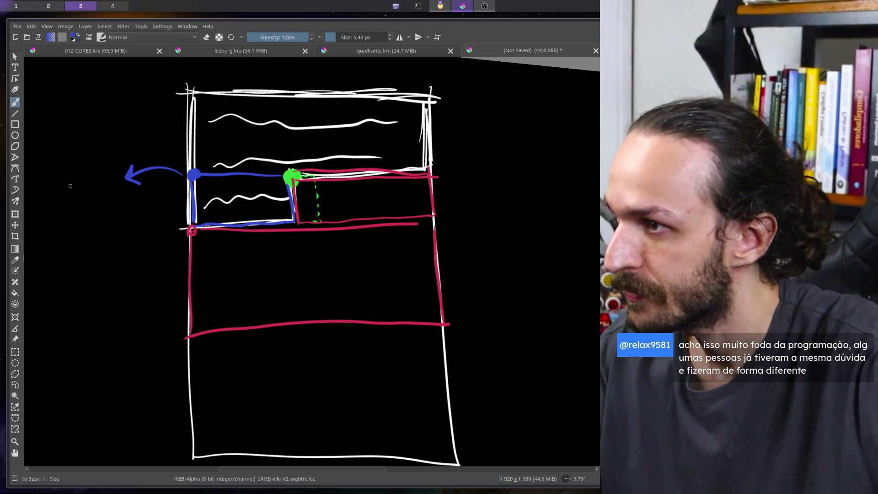
Write row*H beside the left arrow and draw a blue brace spanning the rows above.
drag(34, 183, 42, 182)
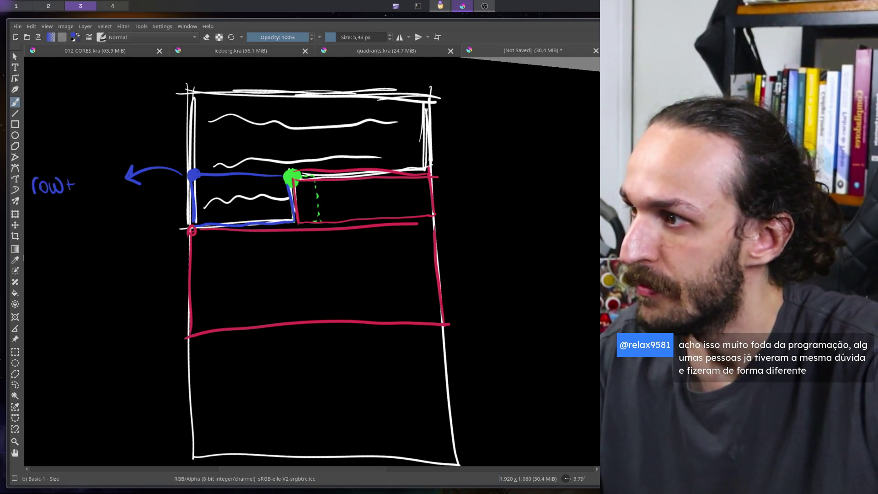
drag(69, 180, 83, 194)
mouse_move(80, 184)
mouse_down()
mouse_move(94, 181)
mouse_move(97, 197)
mouse_up()
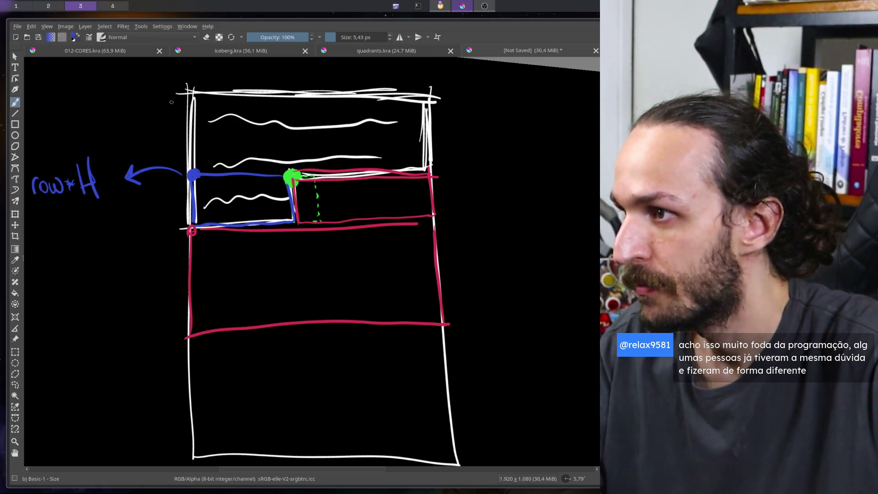
mouse_move(178, 94)
mouse_down()
mouse_move(171, 122)
mouse_move(183, 171)
mouse_up()
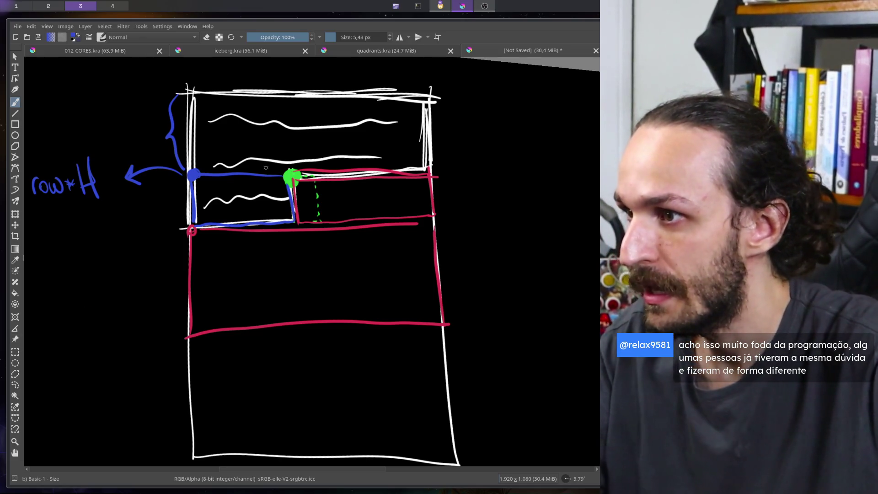
Write strwidth above the cell, add an arrow toward SDL, and circle the blue cell.
mouse_move(200, 163)
mouse_down()
mouse_move(256, 153)
mouse_move(293, 163)
mouse_up()
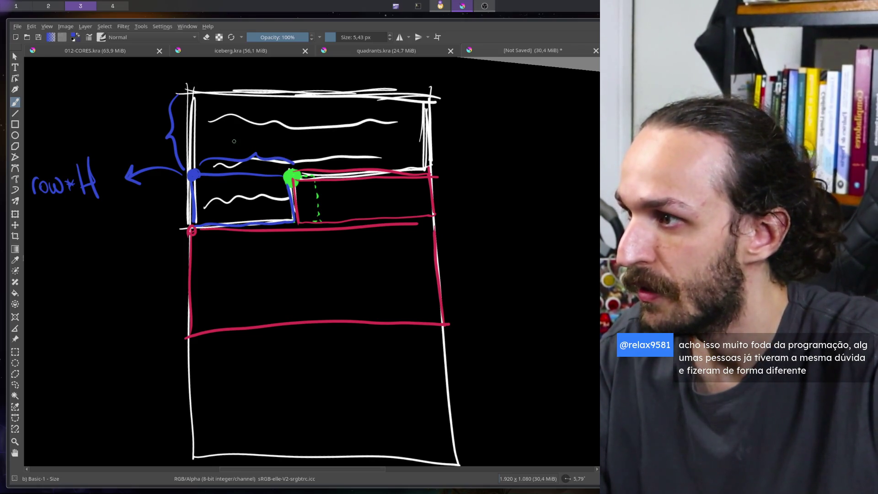
mouse_move(240, 145)
mouse_down()
mouse_move(318, 133)
mouse_move(324, 142)
mouse_up()
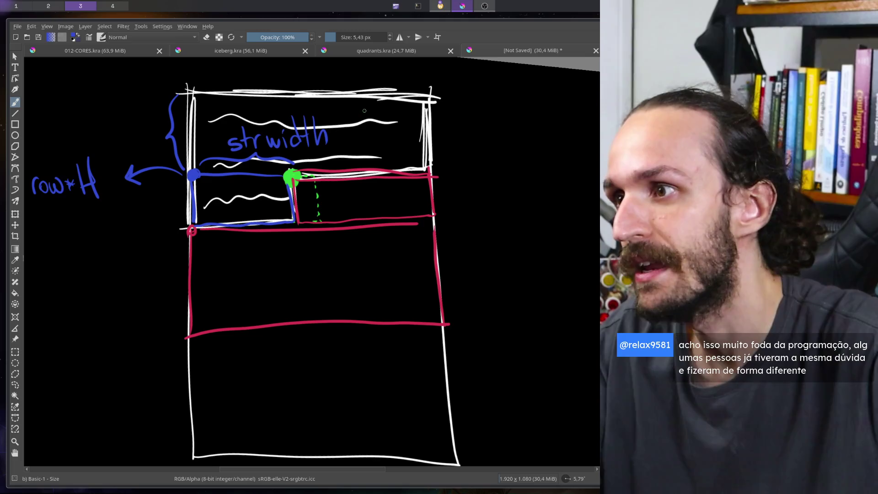
mouse_move(356, 115)
mouse_down()
mouse_move(346, 87)
mouse_move(374, 109)
mouse_move(420, 110)
mouse_up()
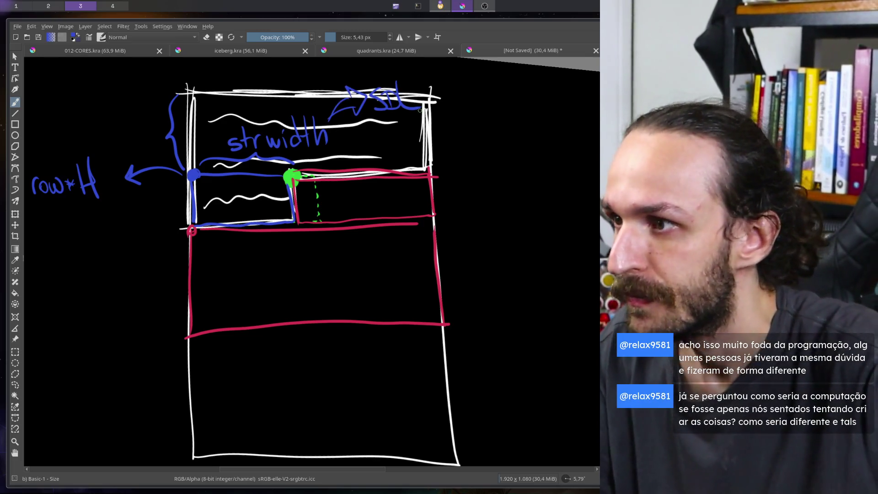
drag(196, 176, 191, 224)
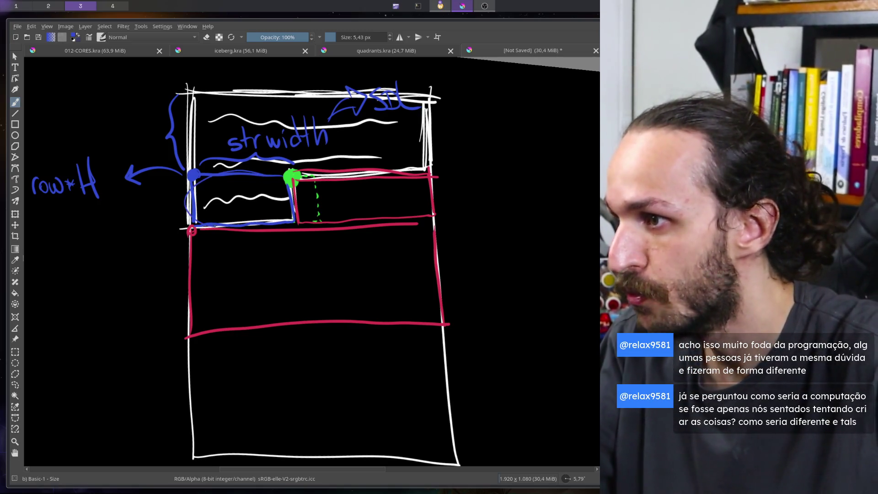
mouse_move(274, 176)
mouse_down()
mouse_move(297, 204)
mouse_move(188, 194)
mouse_move(288, 175)
mouse_up()
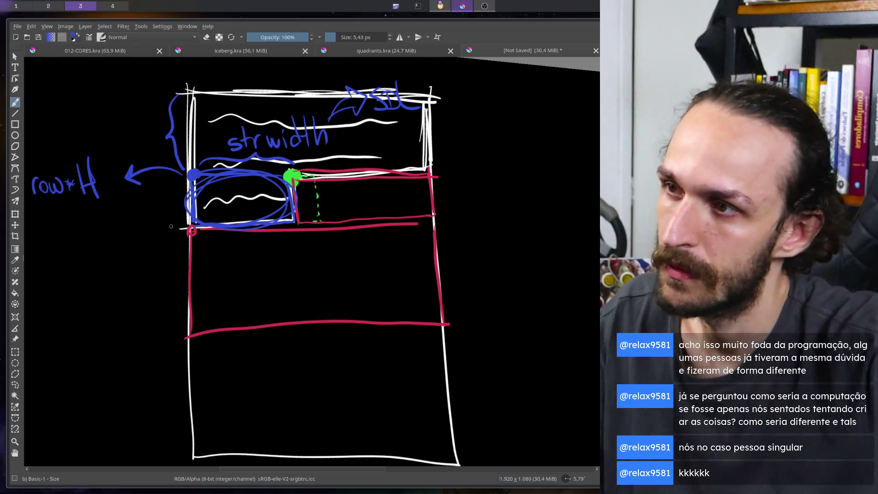
Zoom the canvas in closer on the annotated sketch.
mouse_move(344, 212)
mouse_down()
mouse_move(338, 256)
mouse_move(318, 205)
mouse_move(343, 201)
mouse_move(342, 215)
mouse_move(334, 195)
mouse_move(327, 210)
mouse_move(318, 204)
mouse_move(275, 238)
mouse_move(184, 337)
mouse_move(168, 314)
mouse_up()
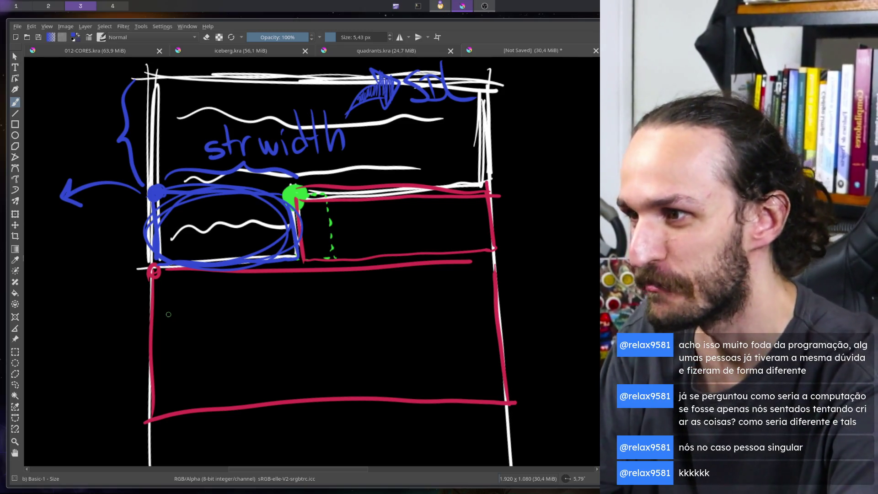
Undo the last blue fill stroke on the SDL arrowhead.
key(ctrl+z)
key(ctrl+z)
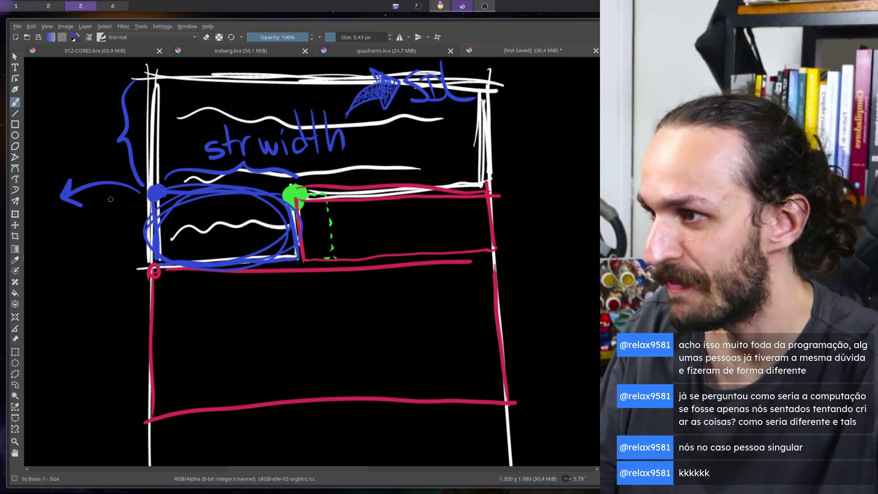
Undo the oval and the sl lettering, along with a stray edge stroke.
mouse_move(133, 194)
mouse_down()
mouse_move(133, 260)
mouse_move(283, 271)
mouse_move(192, 280)
mouse_up()
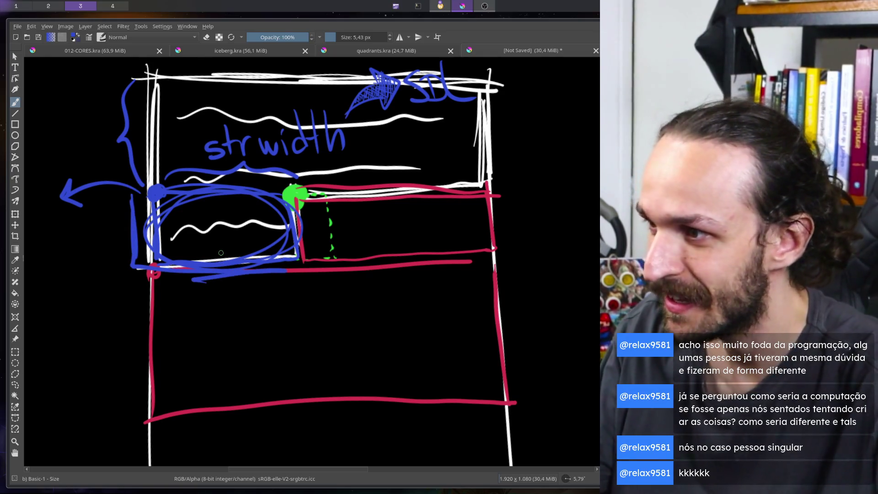
key(ctrl+z)
key(ctrl+z)
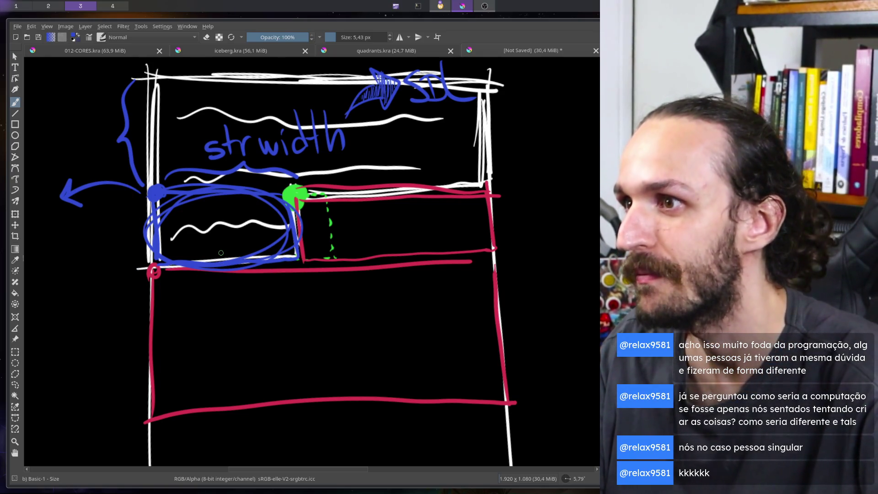
key(ctrl+z)
key(ctrl+z)
key(ctrl+z)
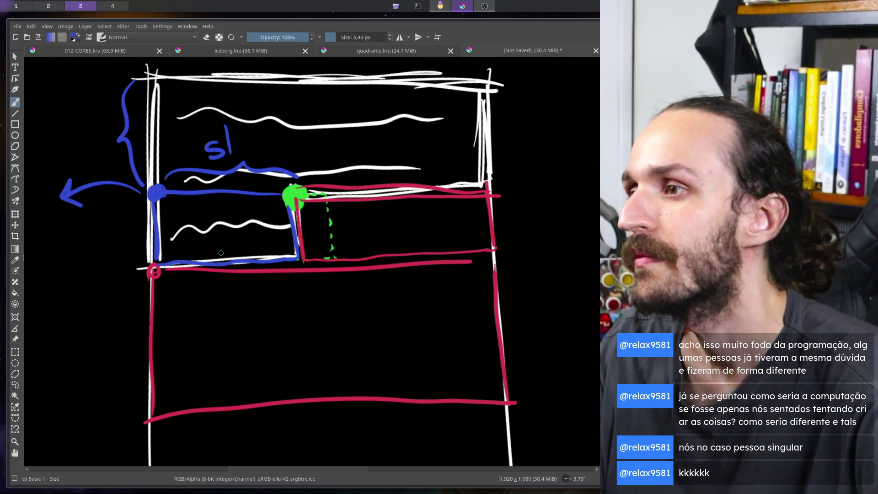
key(ctrl+z)
key(ctrl+z)
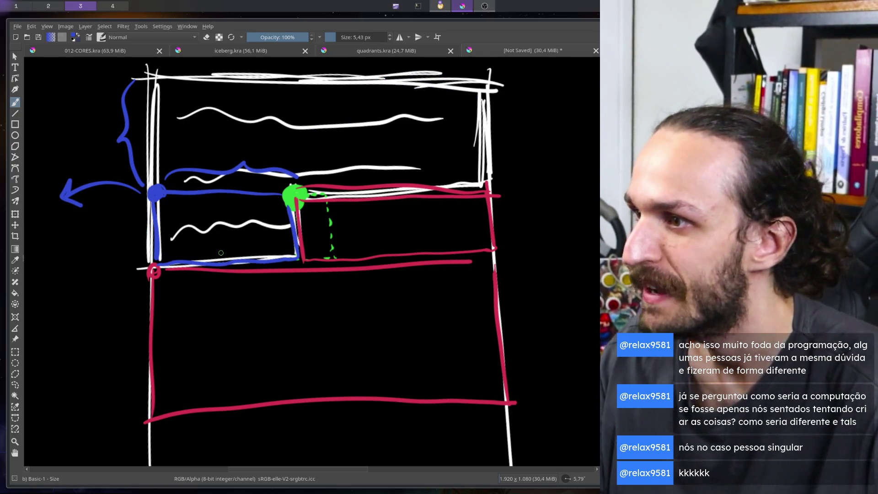
Fill the lower-left cell with diagonal blue hatching.
drag(295, 243, 279, 261)
drag(292, 224, 258, 261)
drag(277, 203, 235, 260)
mouse_move(263, 196)
mouse_down()
mouse_move(215, 260)
mouse_move(197, 260)
mouse_up()
drag(234, 197, 179, 261)
drag(218, 193, 169, 262)
mouse_move(199, 195)
mouse_down()
mouse_move(159, 251)
mouse_move(158, 236)
mouse_up()
drag(176, 200, 157, 221)
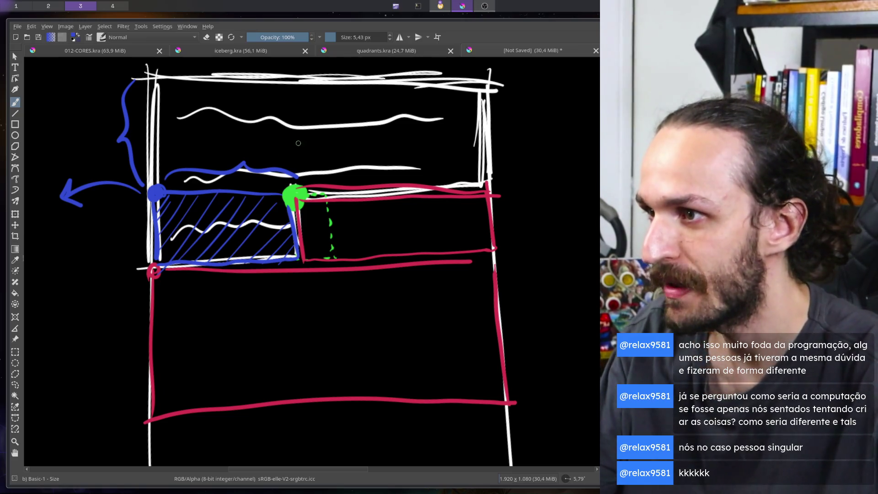
Circle the green dot and run an up-right arrow to an underlined 'cores' label.
drag(263, 98, 292, 177)
drag(299, 161, 291, 177)
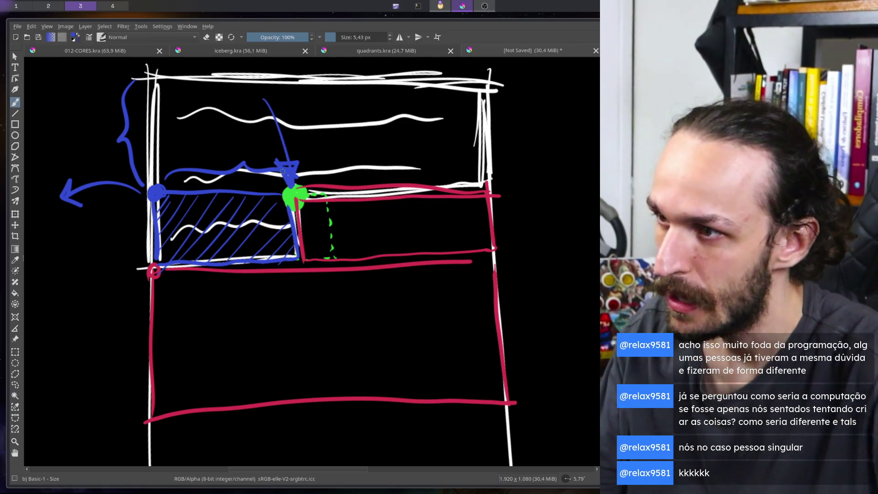
key(ctrl+z)
key(ctrl+z)
key(ctrl+z)
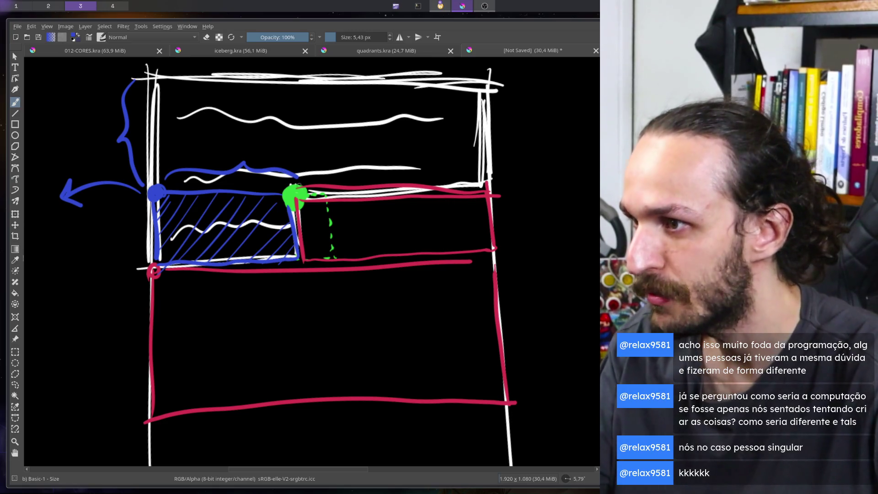
mouse_move(299, 185)
mouse_down()
mouse_move(284, 208)
mouse_move(306, 183)
mouse_move(376, 153)
mouse_move(457, 148)
mouse_up()
mouse_move(468, 104)
mouse_down()
mouse_move(480, 147)
mouse_move(490, 149)
mouse_up()
drag(485, 130, 496, 161)
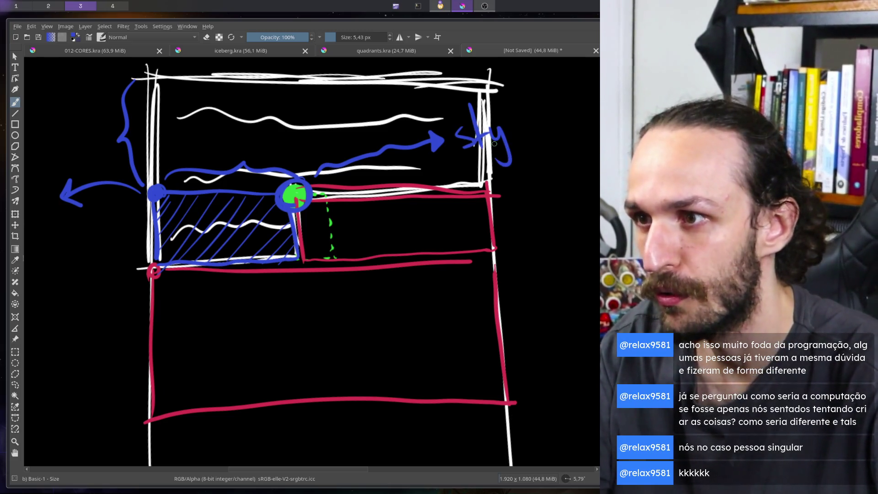
key(ctrl+z)
key(ctrl+z)
key(ctrl+z)
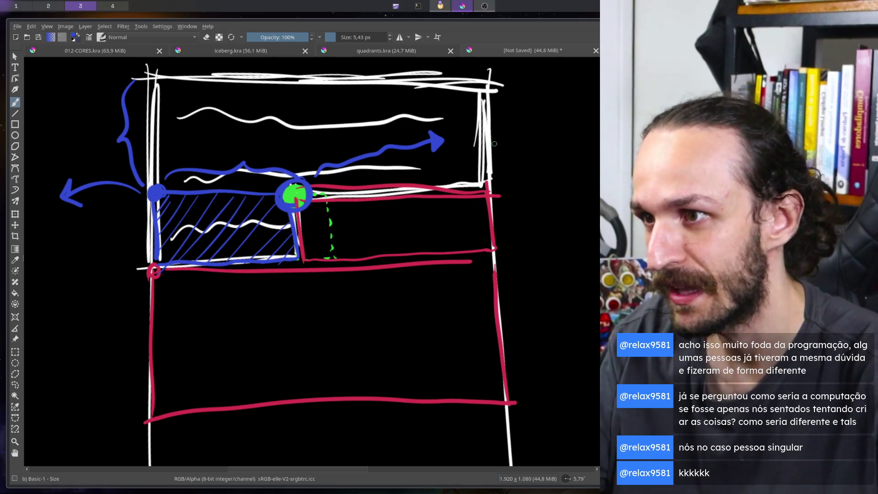
mouse_move(493, 139)
mouse_down()
mouse_move(505, 123)
mouse_move(523, 137)
mouse_move(451, 161)
mouse_up()
drag(531, 147, 503, 163)
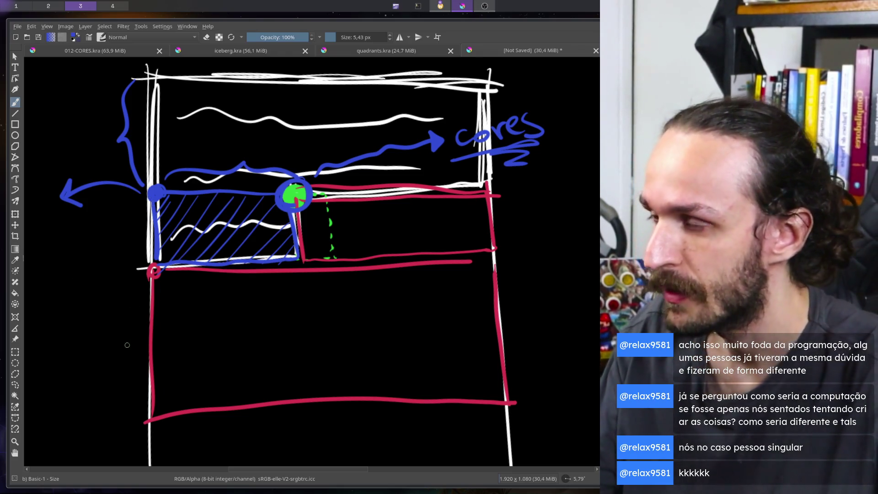
Write an l.items[ note below row*H.
scroll(122, 329, down, 1)
mouse_move(122, 329)
mouse_down()
mouse_move(190, 243)
mouse_move(162, 303)
mouse_move(167, 313)
mouse_up()
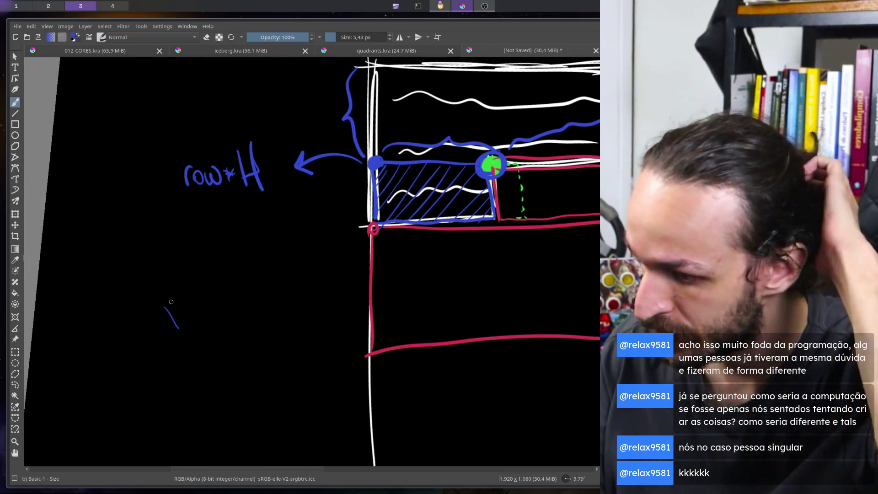
mouse_move(72, 215)
mouse_down()
mouse_move(81, 265)
mouse_move(132, 240)
mouse_up()
click(93, 257)
mouse_move(133, 251)
mouse_down()
mouse_move(146, 257)
mouse_move(158, 247)
mouse_move(166, 257)
mouse_up()
mouse_move(196, 219)
mouse_down()
mouse_move(198, 259)
mouse_move(226, 220)
mouse_up()
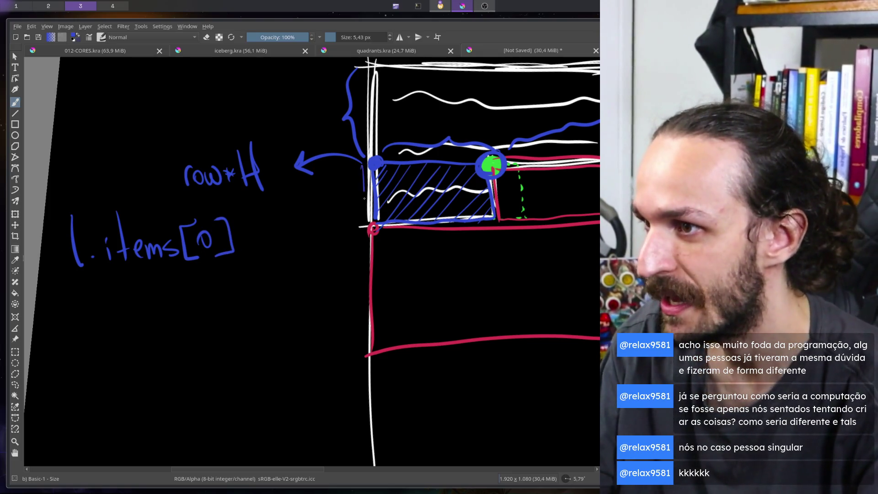
mouse_move(365, 198)
mouse_down()
mouse_move(389, 219)
mouse_move(384, 158)
mouse_up()
key(ctrl+z)
key(ctrl+z)
key(ctrl+z)
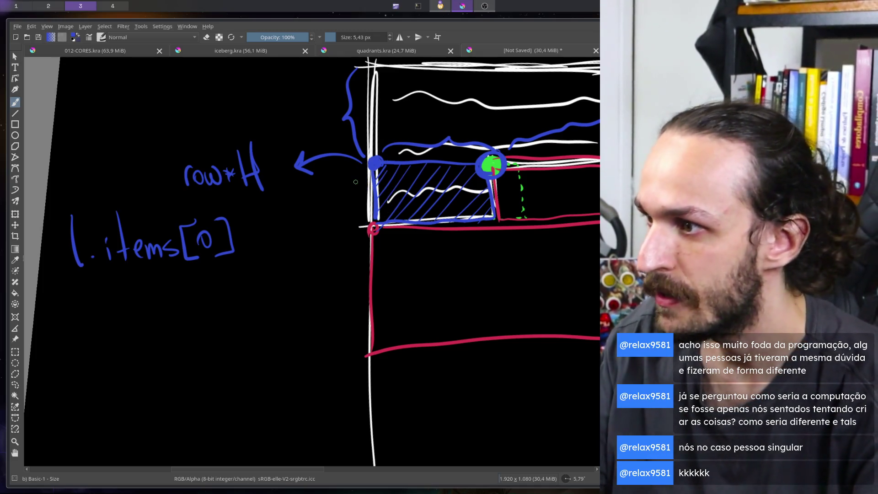
Write a second line reading l.items[idx], replacing a mistaken col index.
click(96, 306)
mouse_move(77, 274)
mouse_down()
mouse_move(89, 314)
mouse_move(160, 300)
mouse_up()
click(116, 279)
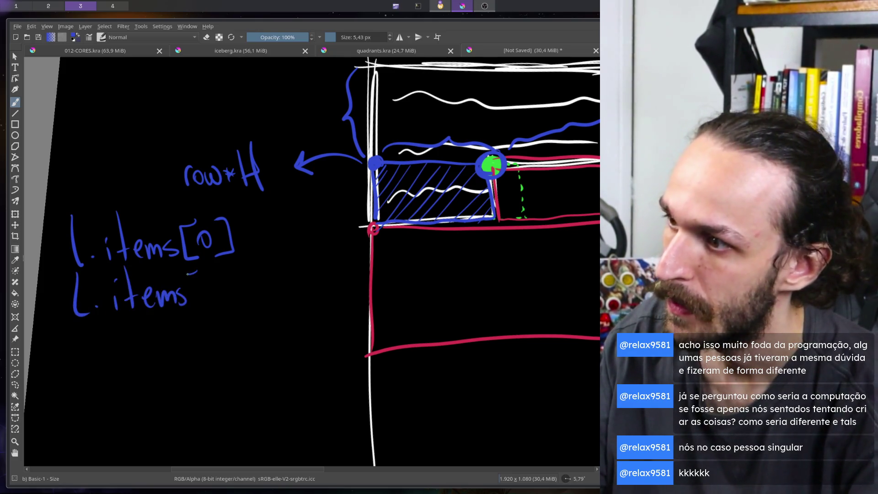
drag(488, 137, 494, 244)
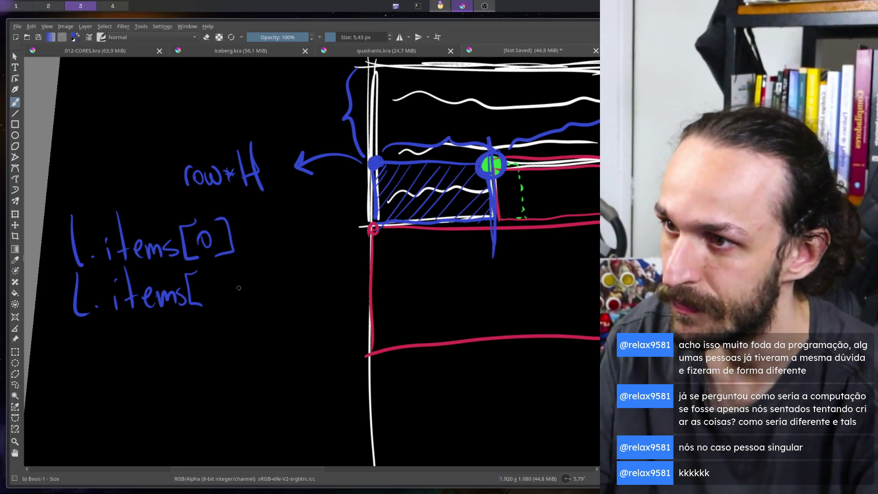
drag(231, 271, 232, 291)
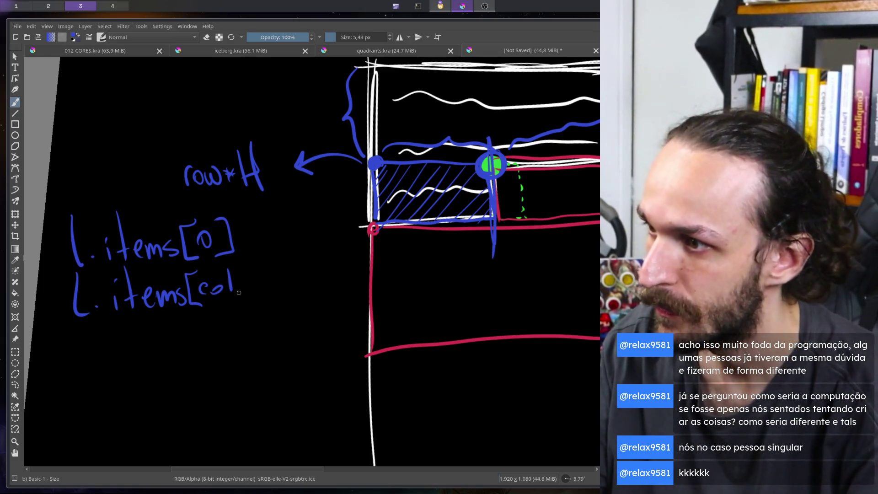
key(ctrl+z)
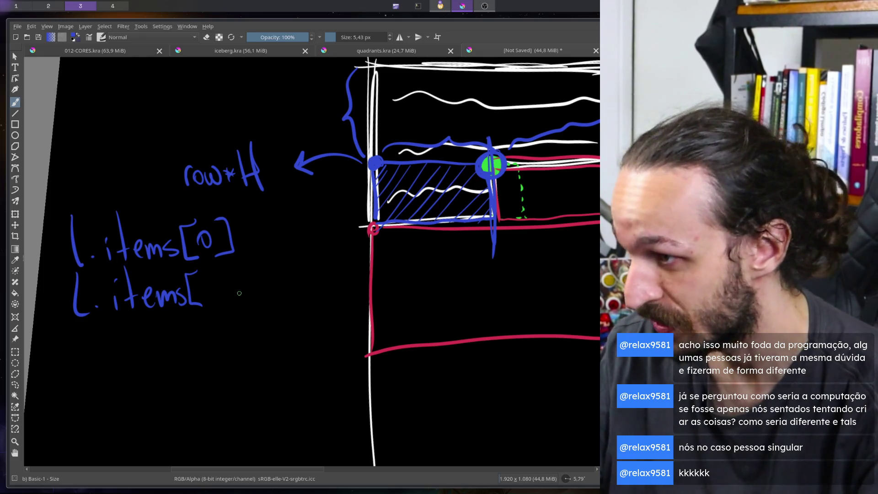
drag(204, 279, 207, 307)
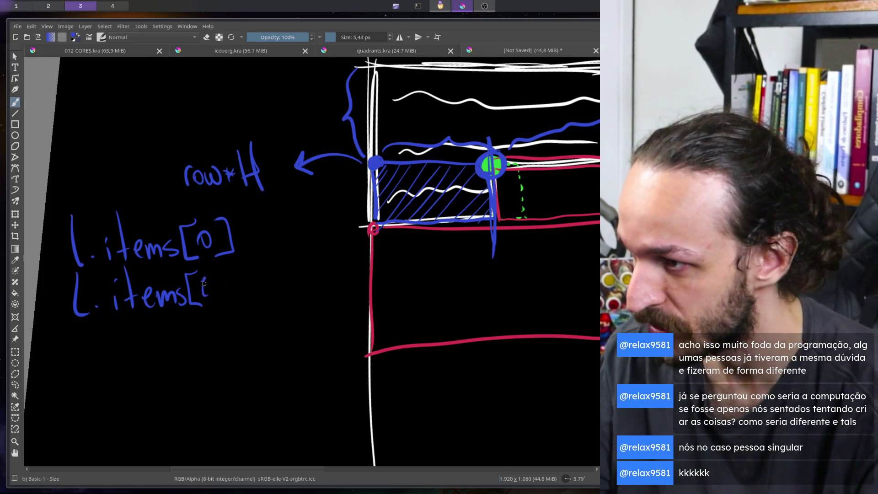
drag(235, 269, 249, 272)
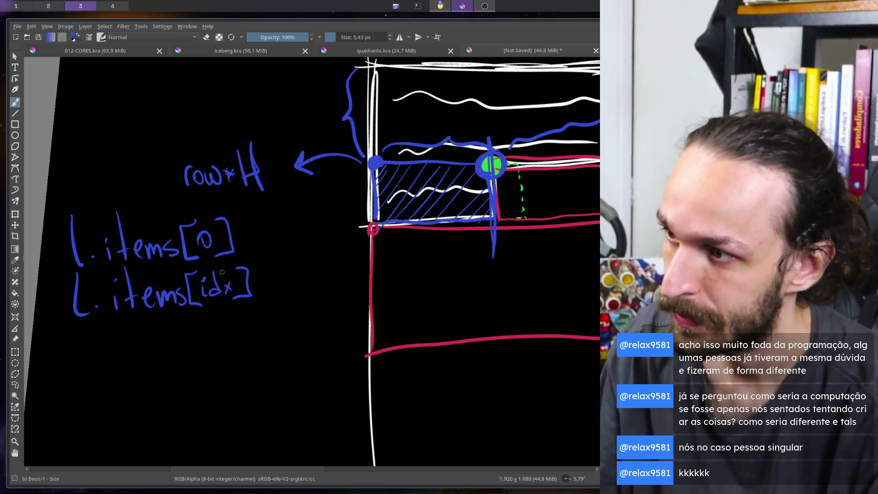
Circle both l.items lines, arrow to TTF_GetTextSize, and link its circled w to the hatched cell.
mouse_move(204, 202)
mouse_down()
mouse_move(76, 214)
mouse_move(165, 347)
mouse_move(171, 201)
mouse_move(103, 204)
mouse_up()
drag(305, 275, 302, 364)
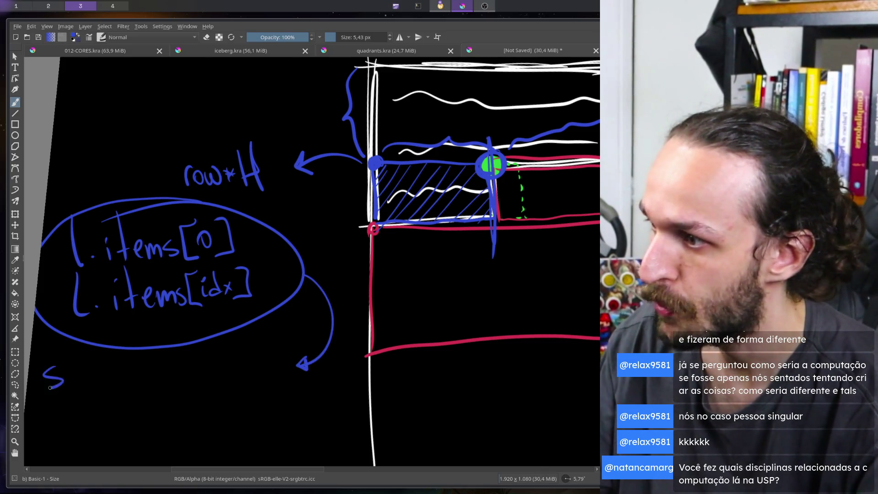
key(ctrl+z)
key(ctrl+z)
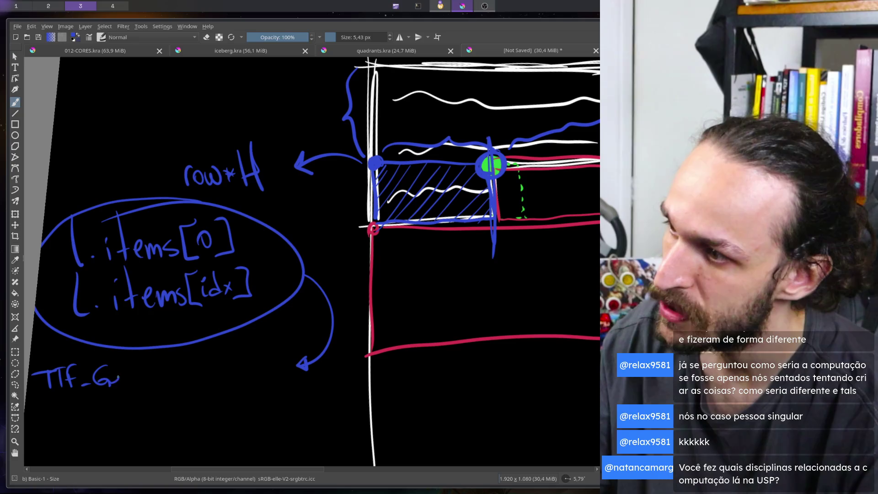
mouse_move(137, 364)
mouse_down()
mouse_move(135, 381)
mouse_move(209, 379)
mouse_up()
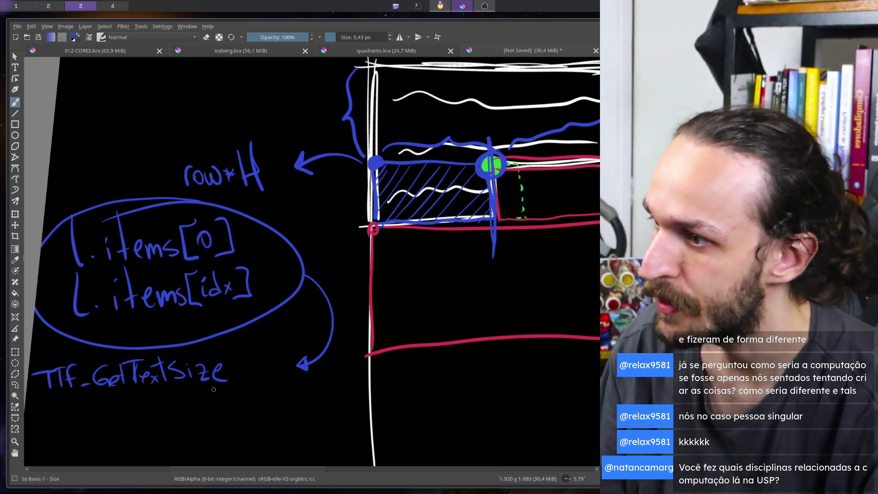
mouse_move(155, 393)
mouse_down()
mouse_move(179, 432)
mouse_move(188, 414)
mouse_up()
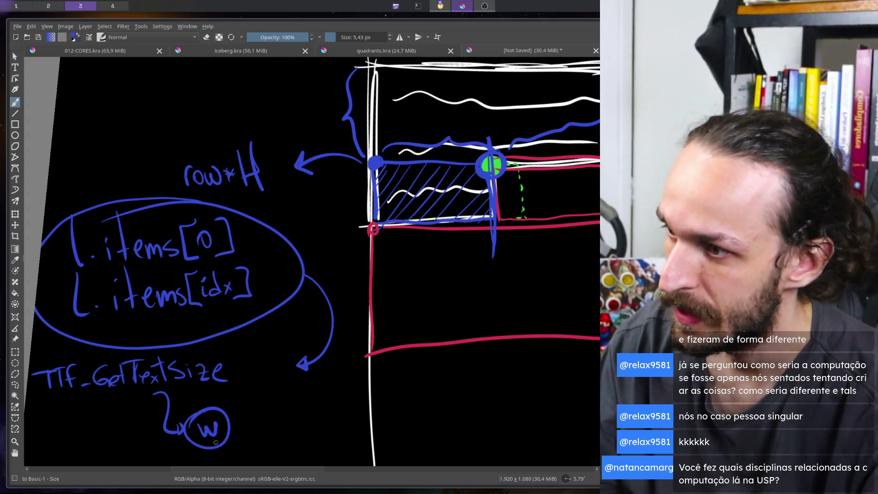
mouse_move(237, 428)
mouse_down()
mouse_move(356, 270)
mouse_move(428, 248)
mouse_up()
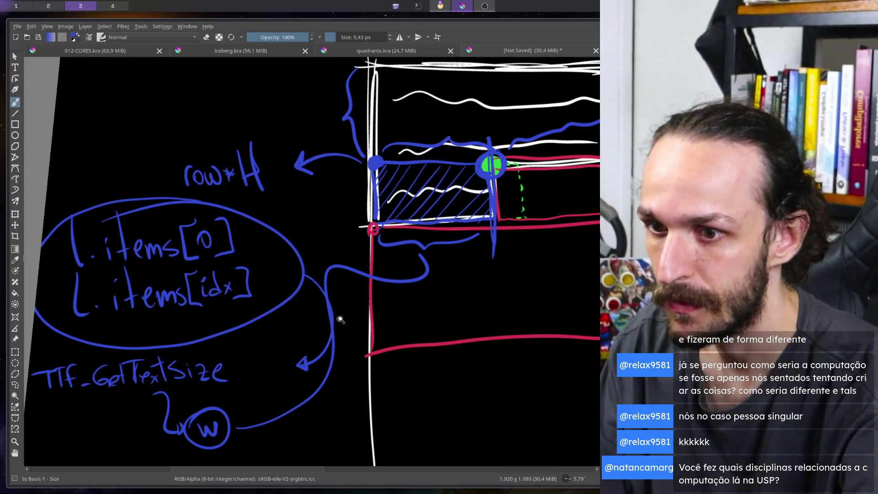
scroll(356, 318, down, 5)
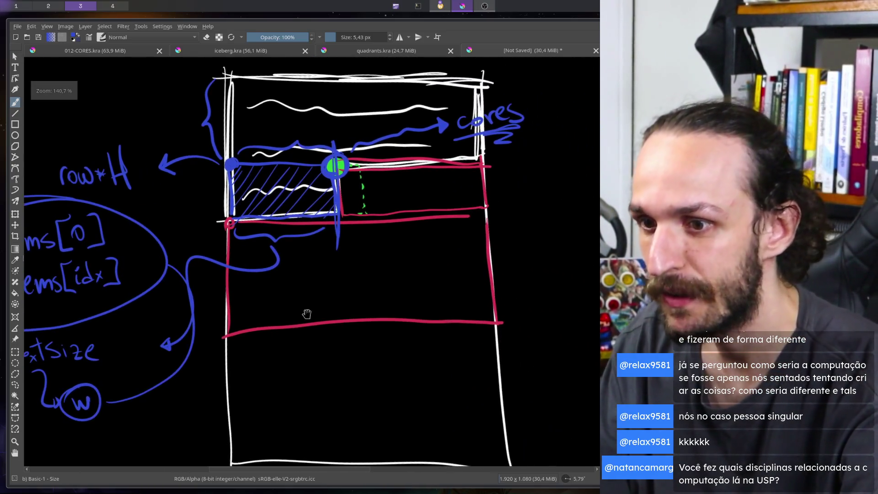
scroll(319, 322, up, 2)
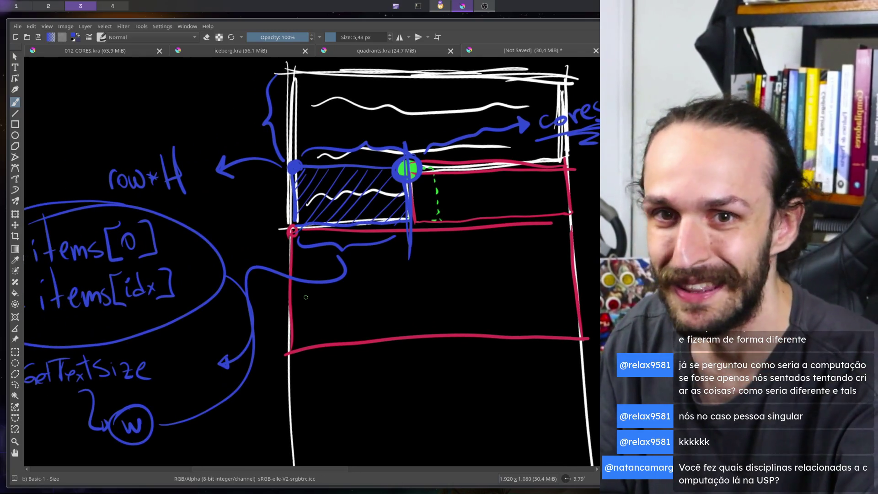
scroll(172, 309, down, 3)
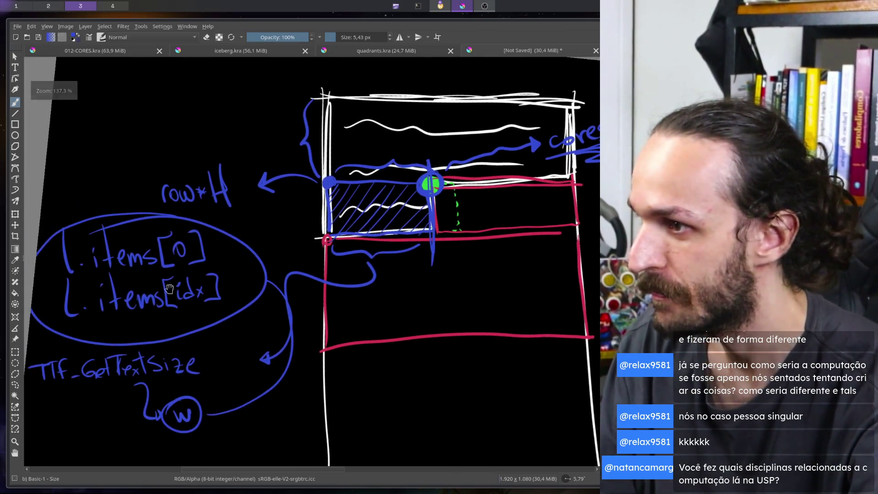
scroll(166, 308, up, 3)
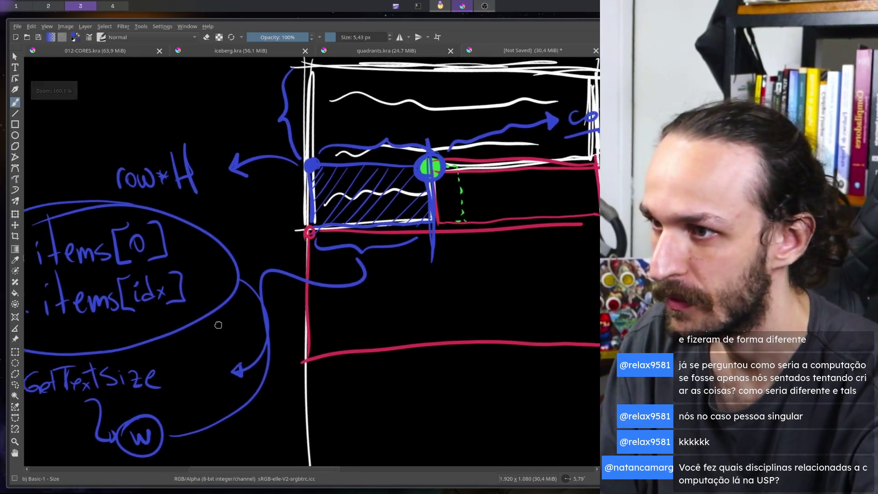
drag(255, 284, 300, 291)
scroll(190, 309, up, 2)
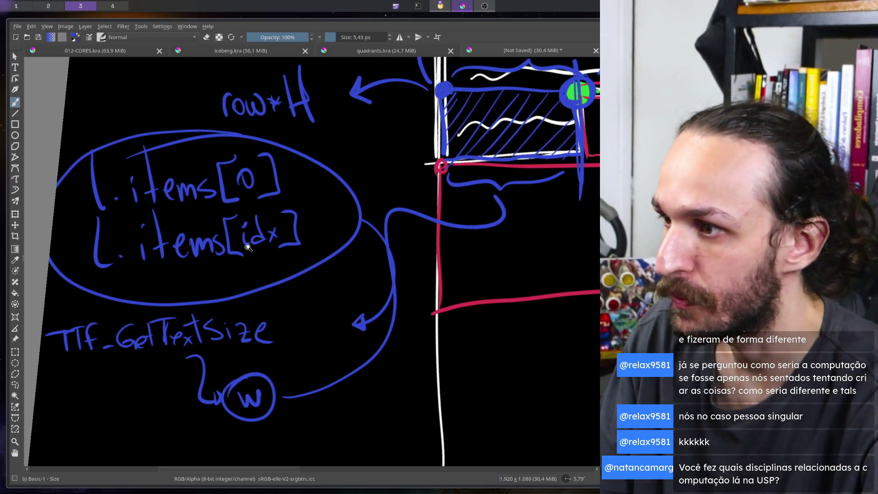
scroll(249, 247, down, 2)
scroll(234, 300, up, 3)
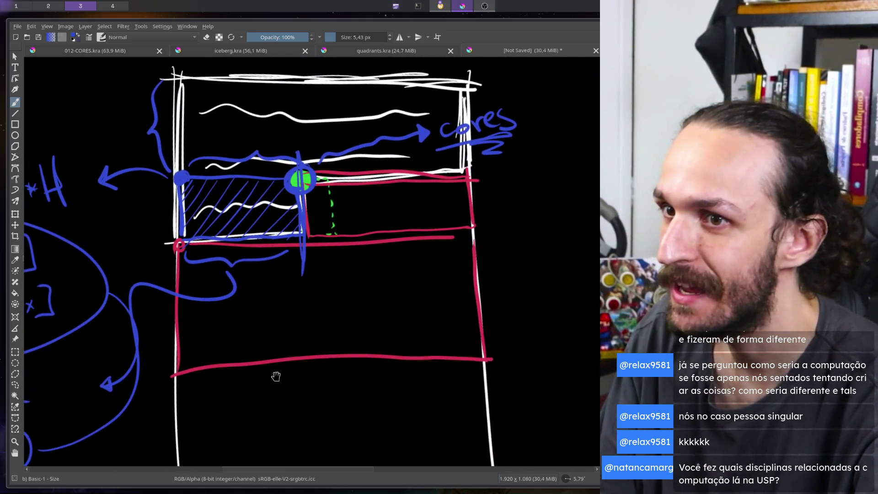
drag(317, 342, 280, 380)
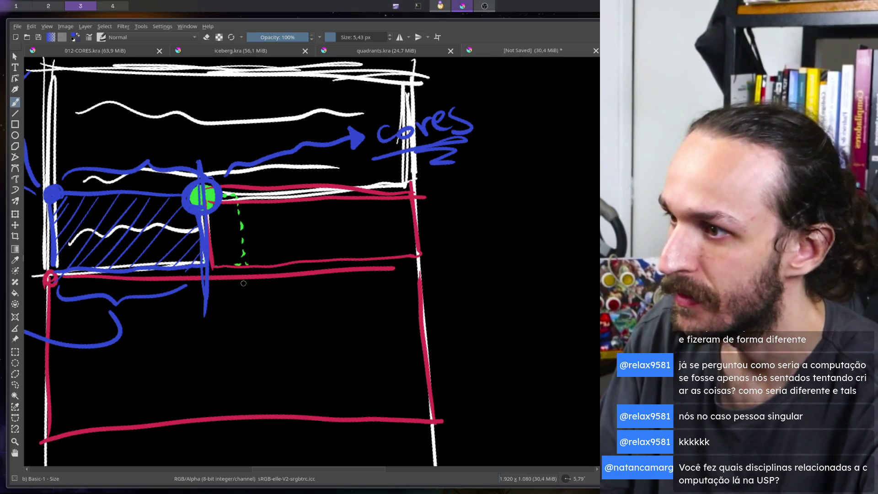
scroll(222, 256, up, 2)
scroll(223, 254, down, 2)
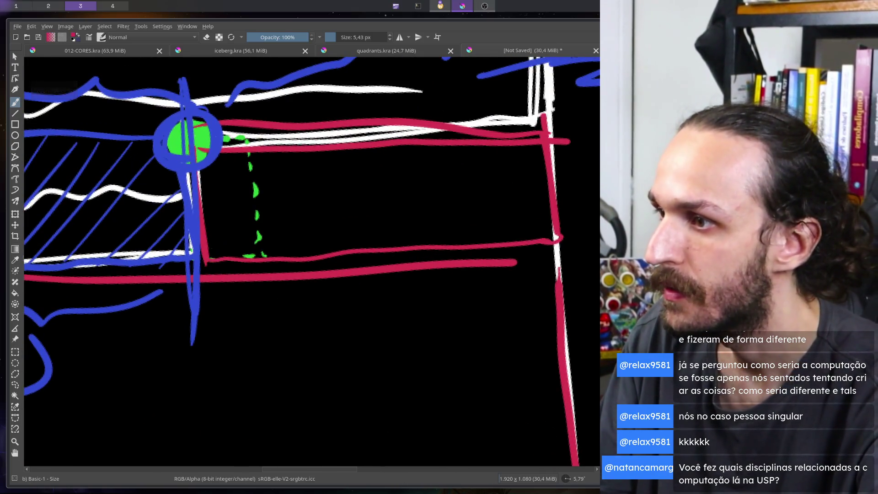
scroll(215, 275, up, 1)
mouse_move(213, 297)
mouse_down()
mouse_move(386, 301)
mouse_move(465, 288)
mouse_up()
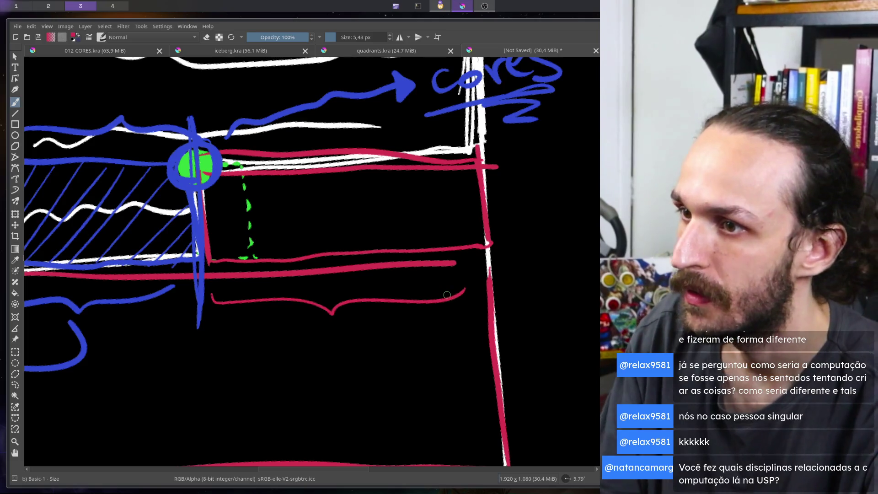
key(ctrl+z)
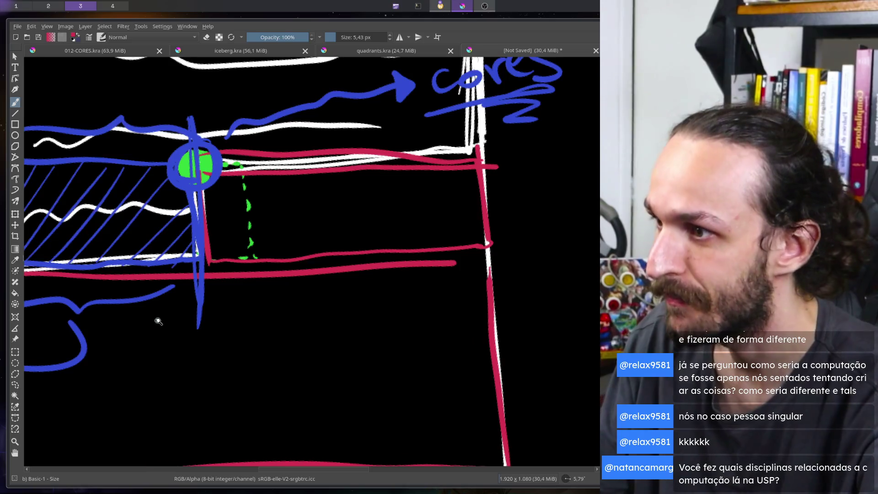
scroll(157, 319, down, 2)
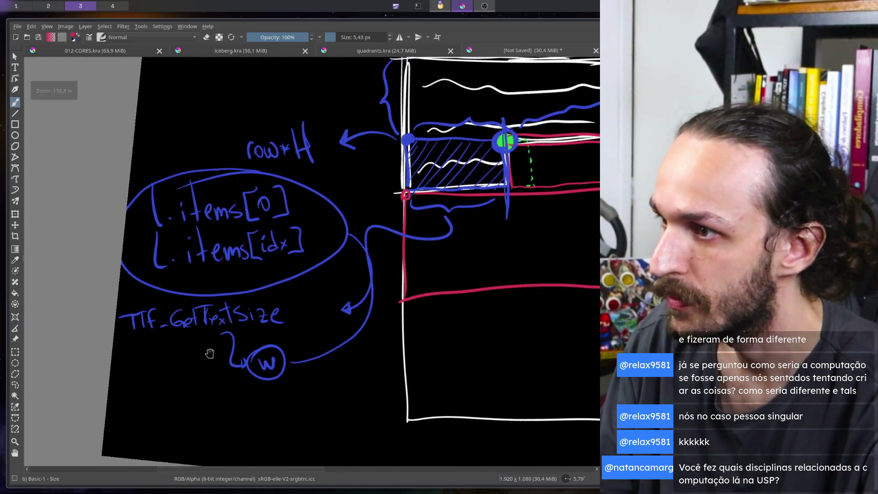
scroll(227, 354, down, 1)
mouse_move(227, 354)
mouse_down()
mouse_move(195, 362)
mouse_move(229, 357)
mouse_move(232, 369)
mouse_move(178, 384)
mouse_move(212, 405)
mouse_up()
Draw a red curved arrow from the second row out to the right, undoing stray red circles.
scroll(203, 379, down, 2)
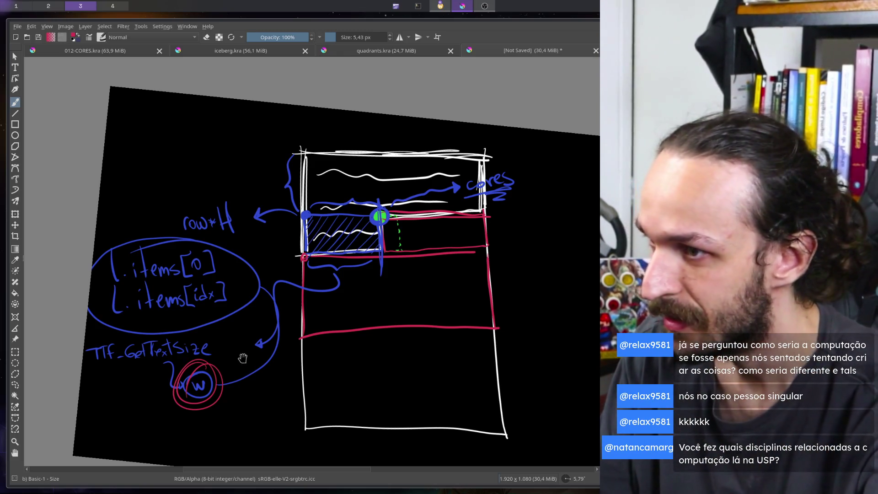
key(ctrl+z)
scroll(271, 303, up, 5)
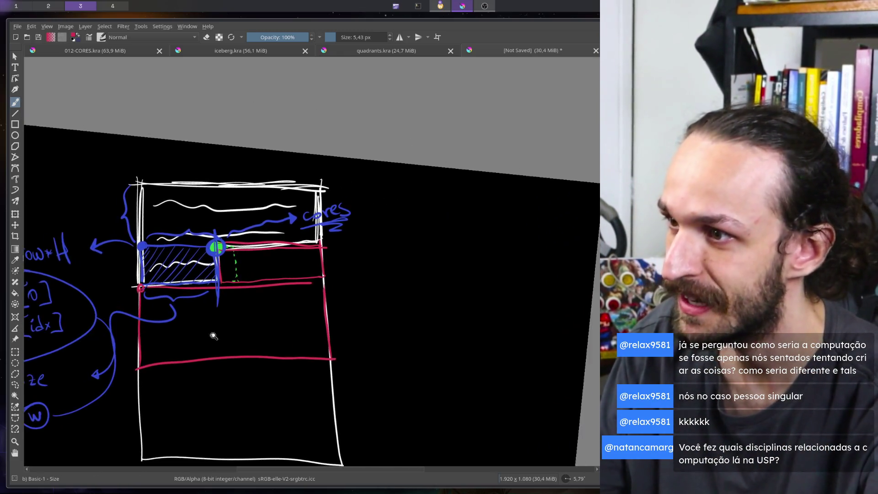
mouse_move(316, 228)
mouse_down()
mouse_move(415, 188)
mouse_move(457, 122)
mouse_up()
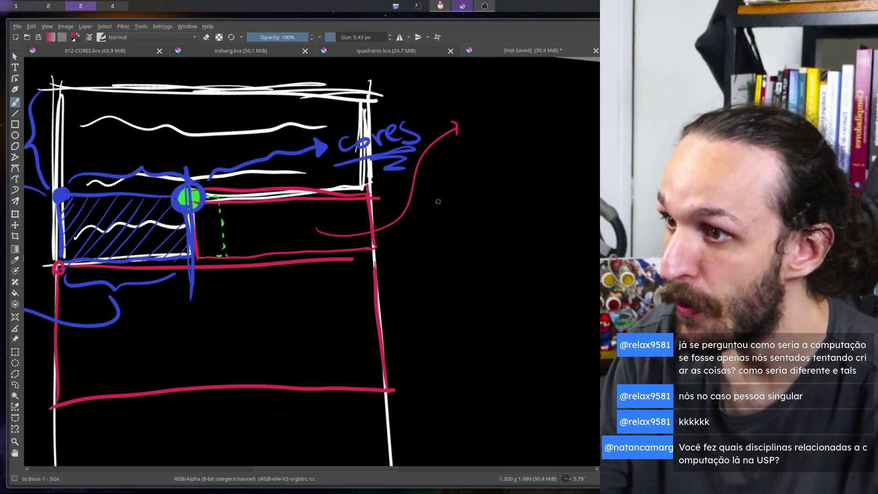
scroll(206, 327, down, 2)
mouse_move(206, 328)
mouse_down()
mouse_move(278, 344)
mouse_move(376, 303)
mouse_up()
drag(105, 225, 206, 226)
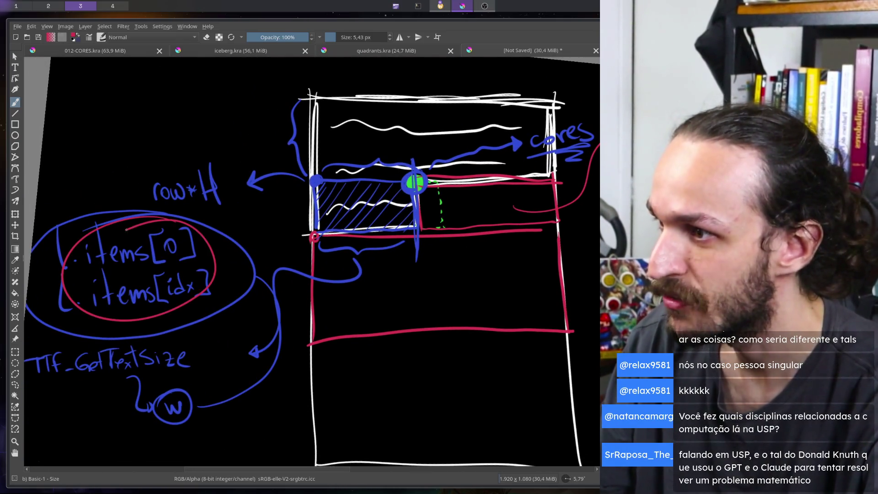
key(ctrl+z)
drag(313, 300, 280, 332)
scroll(239, 317, down, 2)
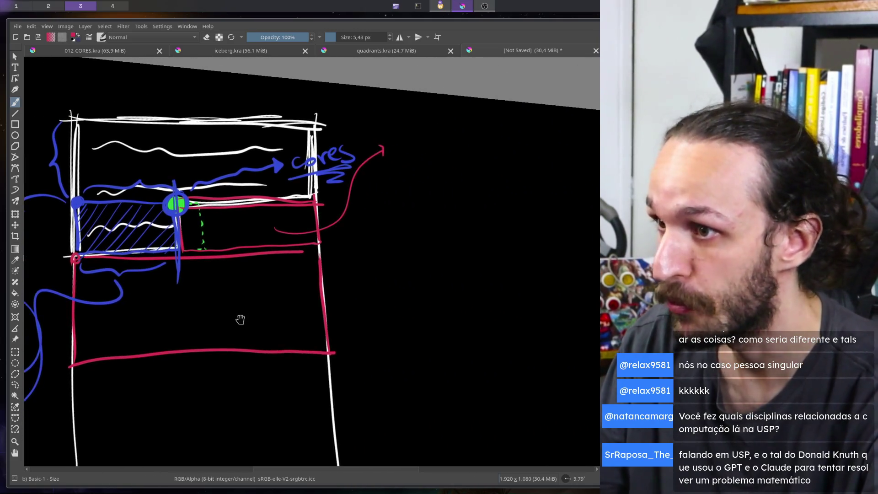
scroll(338, 267, up, 3)
scroll(300, 257, up, 2)
Write l.items[idx] in red at the arrow tip.
mouse_move(299, 167)
mouse_down()
mouse_move(306, 207)
mouse_move(339, 208)
mouse_up()
click(317, 202)
click(337, 170)
drag(350, 160, 354, 210)
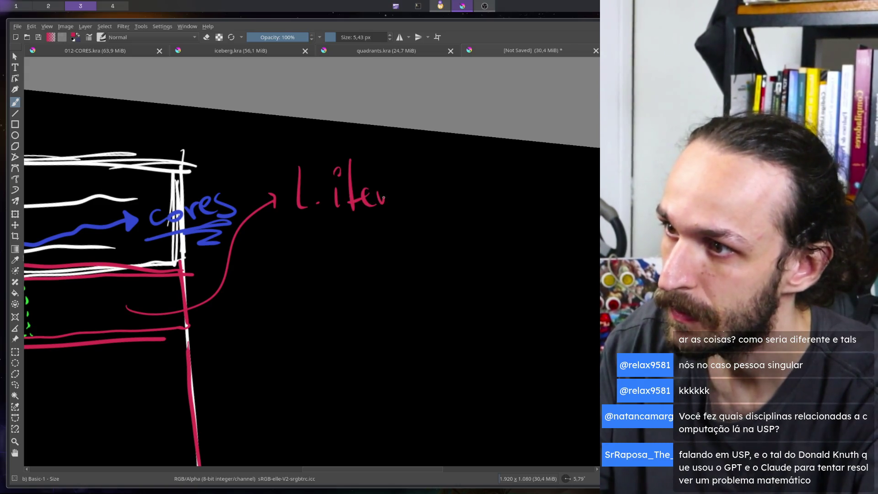
drag(419, 187, 406, 205)
drag(437, 169, 434, 204)
drag(444, 187, 446, 203)
click(446, 179)
mouse_move(462, 154)
mouse_down()
mouse_move(463, 201)
mouse_move(454, 201)
mouse_up()
drag(475, 183, 482, 195)
mouse_move(481, 183)
mouse_down()
mouse_move(475, 196)
mouse_move(479, 151)
mouse_up()
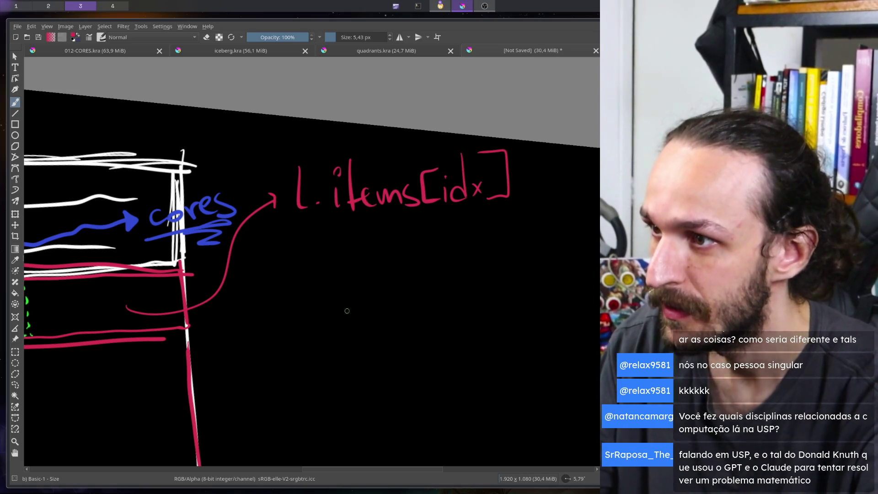
Write a second red line l.items[idx+(len-idx)], then undo its final strokes.
mouse_move(296, 224)
mouse_down()
mouse_move(307, 268)
mouse_move(336, 270)
mouse_up()
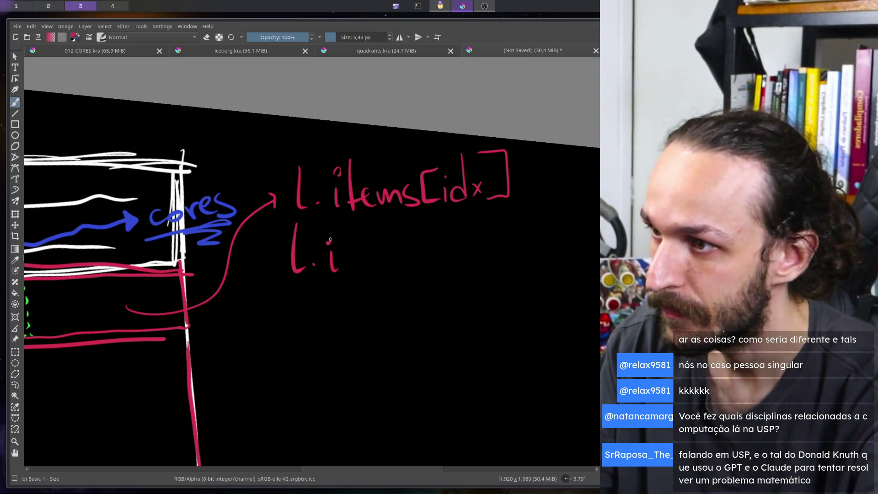
click(331, 238)
mouse_move(348, 218)
mouse_down()
mouse_move(347, 265)
mouse_move(369, 250)
mouse_up()
mouse_move(365, 252)
mouse_down()
mouse_move(374, 262)
mouse_move(402, 250)
mouse_move(462, 250)
mouse_up()
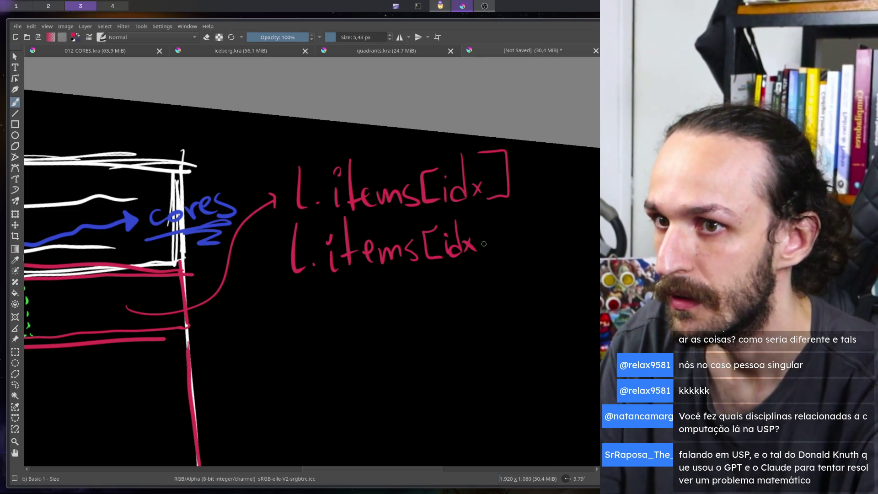
drag(478, 243, 486, 242)
drag(482, 239, 481, 248)
mouse_move(498, 213)
mouse_down()
mouse_move(499, 245)
mouse_move(489, 245)
mouse_up()
mouse_move(503, 215)
mouse_down()
mouse_move(503, 243)
mouse_move(527, 242)
mouse_up()
drag(533, 232, 541, 234)
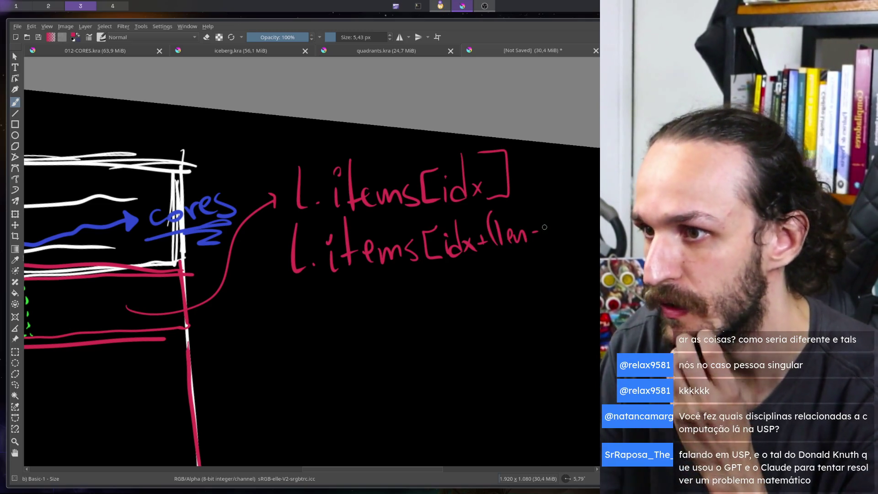
click(540, 214)
drag(551, 201, 546, 230)
drag(568, 199, 570, 235)
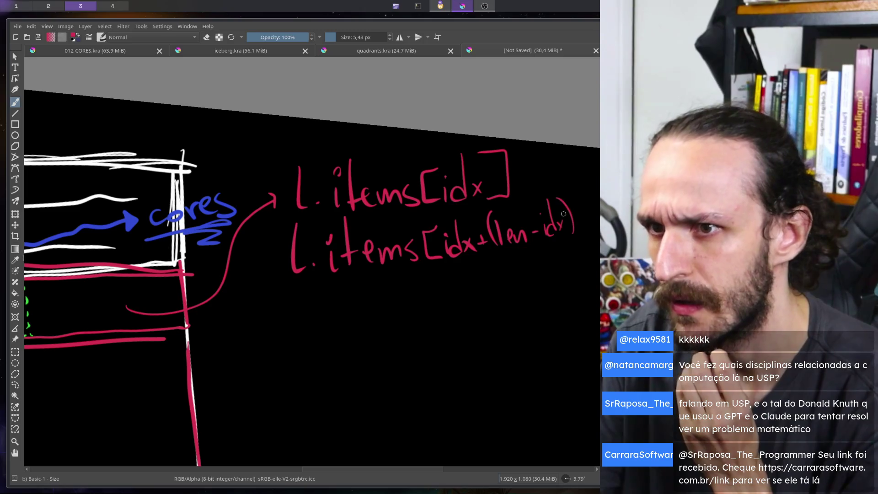
key(ctrl+z)
key(ctrl+z)
key(ctrl+z)
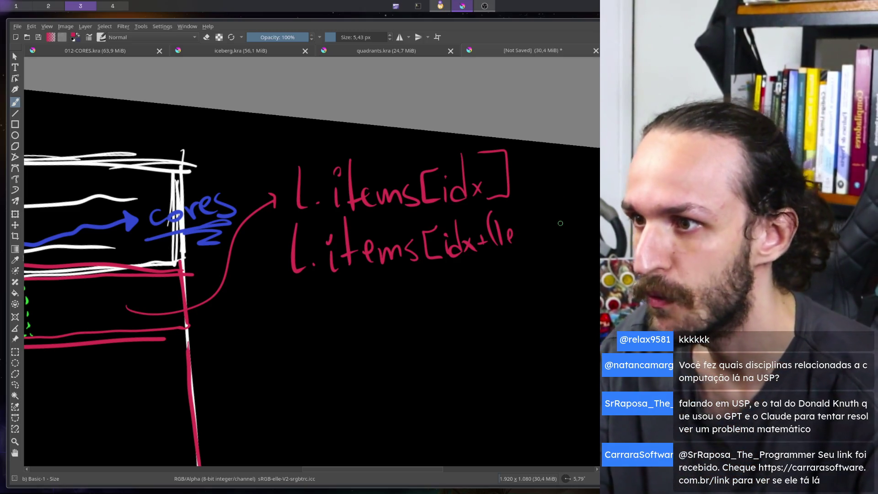
key(ctrl+z)
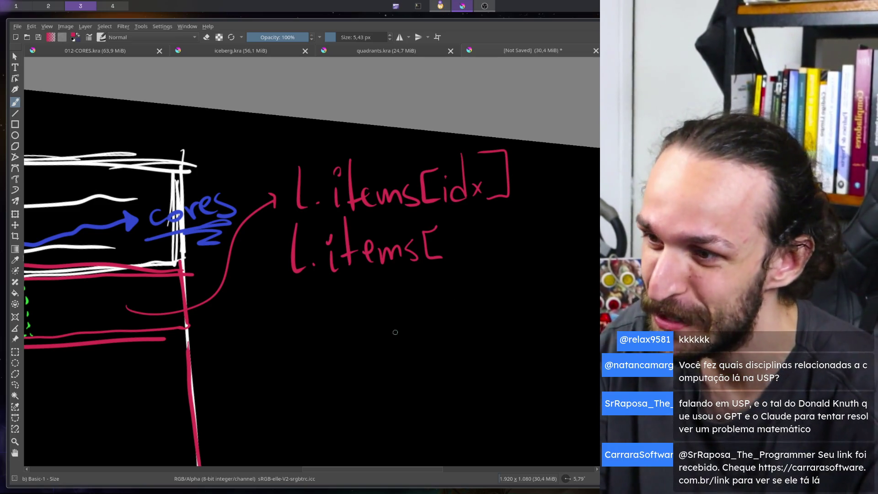
Cross out and erase the idx + len - idx expression, finishing the line as l.items[len].
click(390, 308)
mouse_move(394, 319)
mouse_down()
mouse_move(396, 338)
mouse_move(431, 336)
mouse_up()
drag(430, 317, 419, 339)
drag(443, 328, 451, 326)
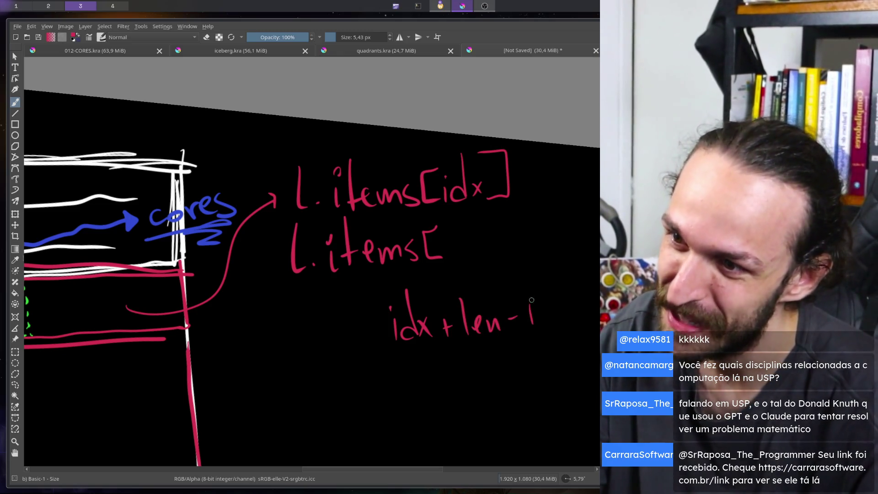
drag(541, 280, 540, 321)
drag(559, 293, 555, 307)
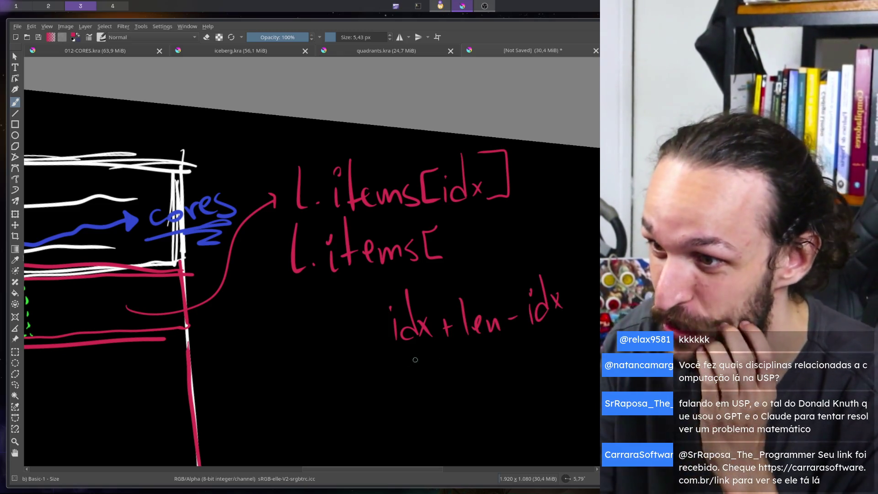
drag(459, 289, 402, 360)
drag(562, 270, 534, 332)
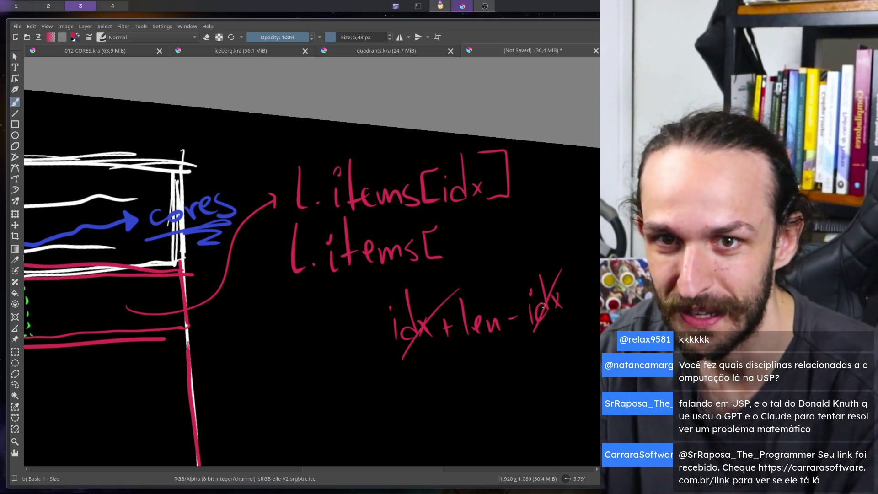
key(e)
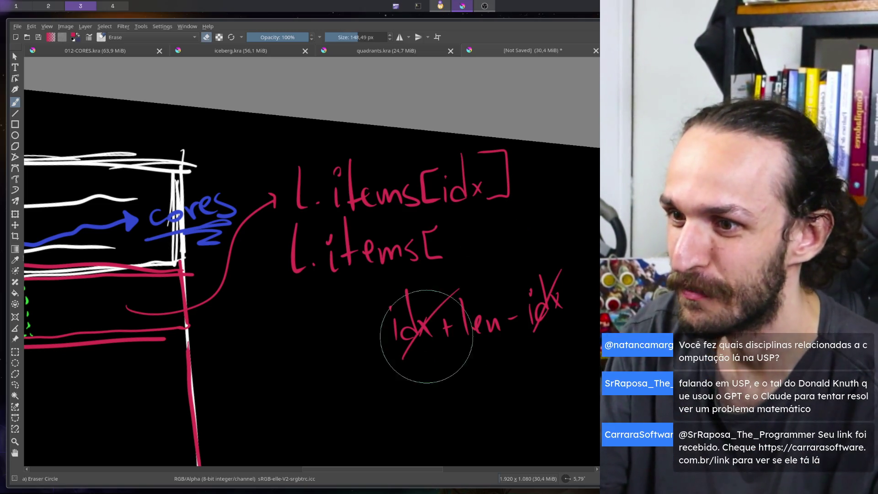
mouse_move(421, 323)
mouse_down()
mouse_move(416, 372)
mouse_move(544, 294)
mouse_up()
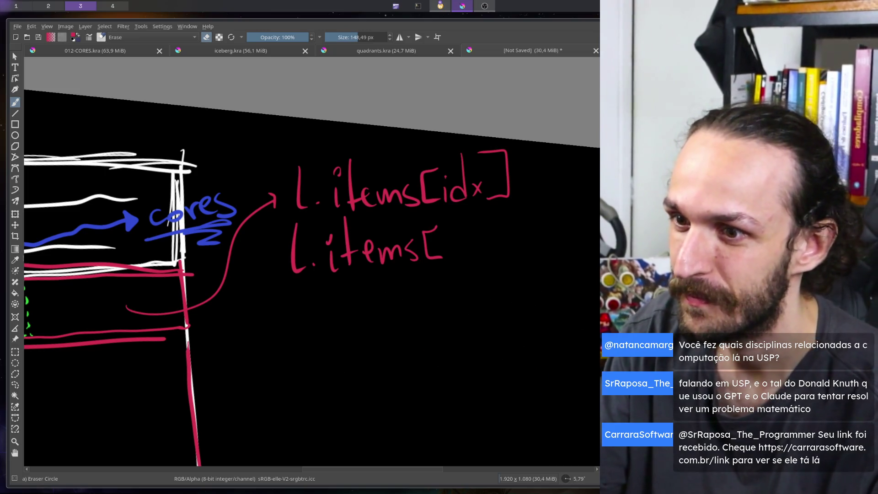
key(e)
mouse_move(470, 238)
mouse_down()
mouse_move(494, 248)
mouse_move(515, 214)
mouse_up()
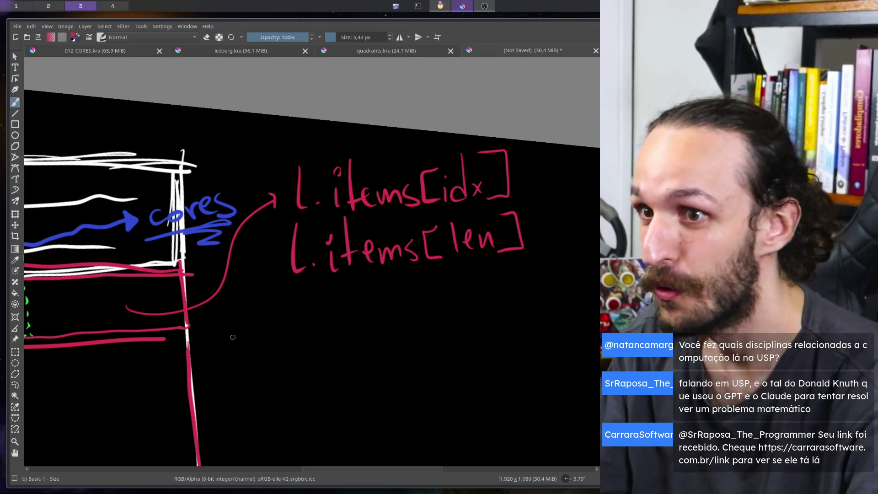
Draw a red arrow up to the hatched cell's right corner.
scroll(233, 337, down, 3)
scroll(257, 297, up, 3)
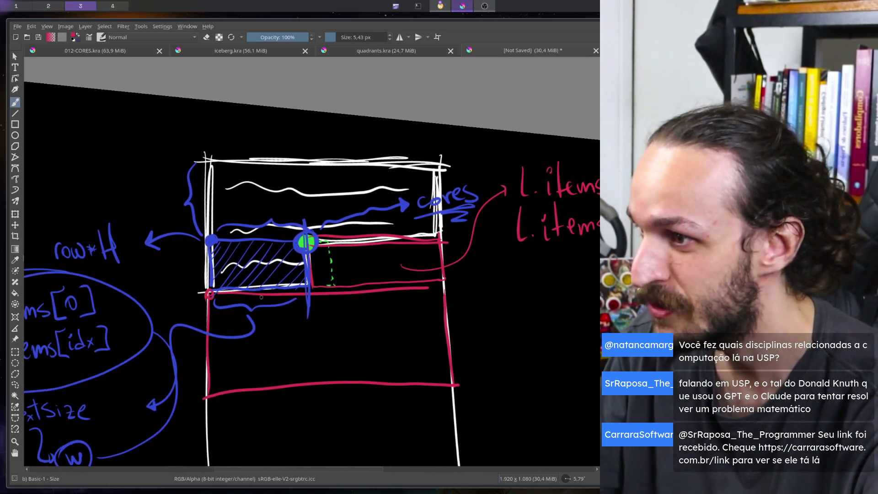
drag(325, 434, 310, 310)
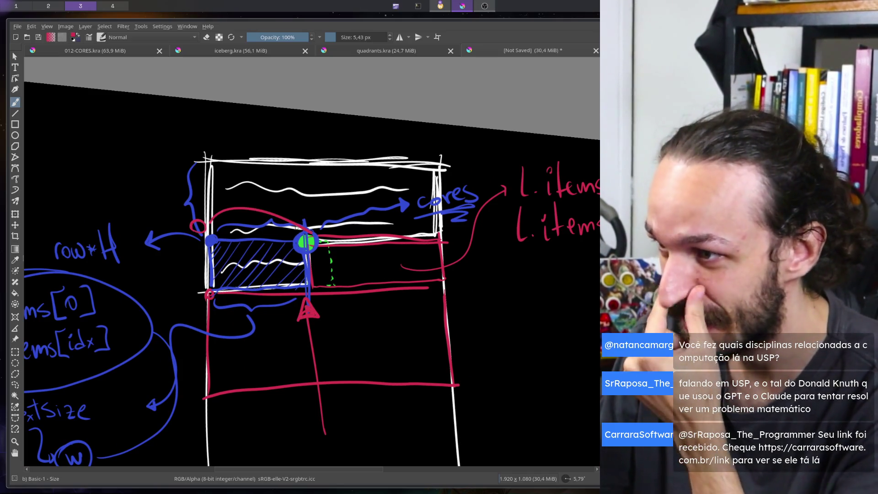
Undo the stray red arcs over the top row, then ring the l.items notes with a red oval.
mouse_move(324, 227)
mouse_down()
mouse_move(404, 227)
mouse_move(423, 237)
mouse_up()
key(ctrl+z)
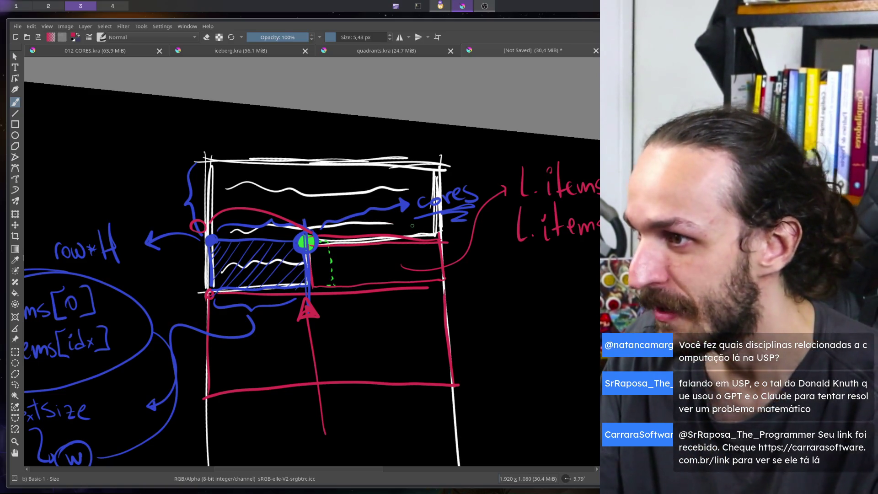
key(ctrl+z)
drag(386, 285, 209, 294)
mouse_move(411, 153)
mouse_down()
mouse_move(275, 217)
mouse_move(318, 180)
mouse_up()
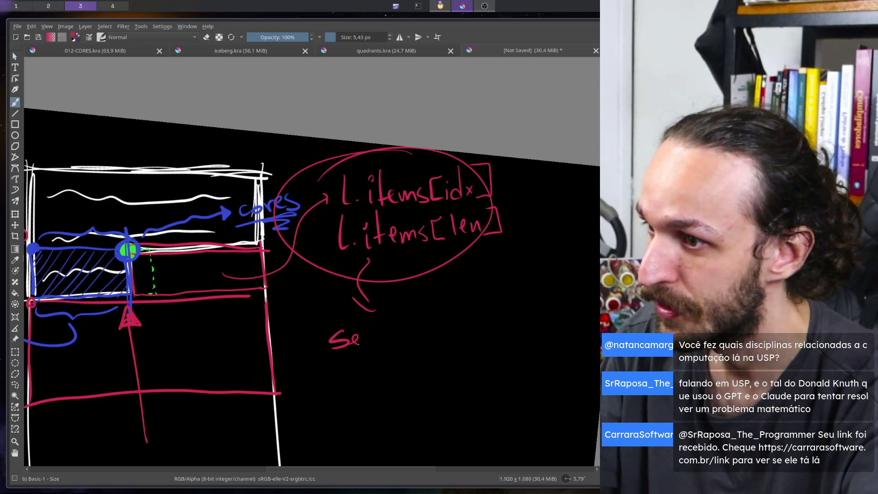
Handwrite 'Settext' in red under the circled l.items notes.
drag(380, 332, 394, 328)
drag(404, 328, 432, 332)
drag(432, 322, 419, 332)
mouse_move(426, 291)
mouse_down()
mouse_move(430, 324)
mouse_move(458, 304)
mouse_up()
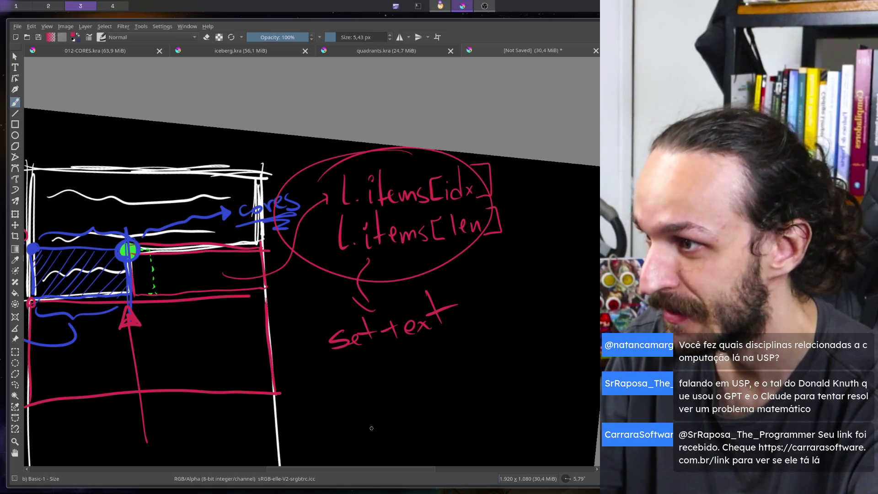
Write 'SetTextColor' in red below Settext.
scroll(339, 380, down, 2)
drag(353, 344, 360, 364)
mouse_move(365, 353)
mouse_down()
mouse_move(379, 344)
mouse_move(394, 356)
mouse_move(389, 338)
mouse_up()
drag(402, 346, 417, 353)
drag(416, 341, 430, 353)
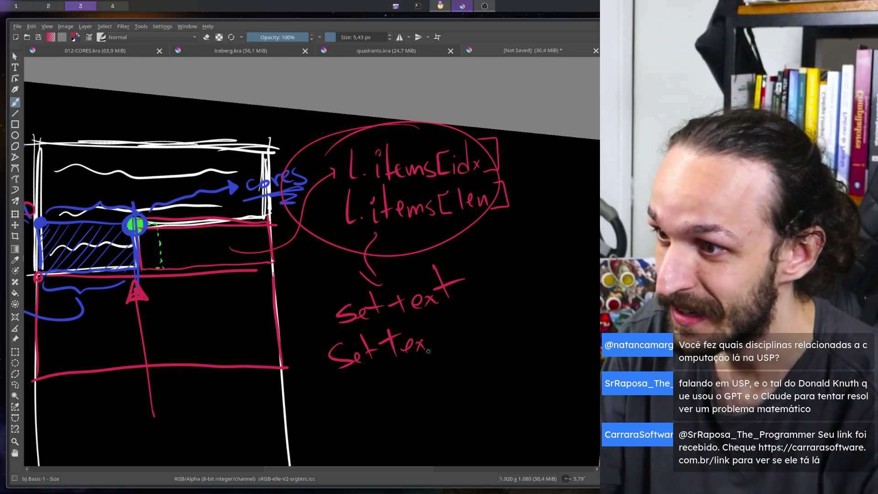
drag(432, 315, 428, 350)
mouse_move(423, 331)
mouse_down()
mouse_move(438, 326)
mouse_move(450, 347)
mouse_move(471, 337)
mouse_up()
mouse_move(478, 311)
mouse_down()
mouse_move(481, 332)
mouse_move(510, 307)
mouse_up()
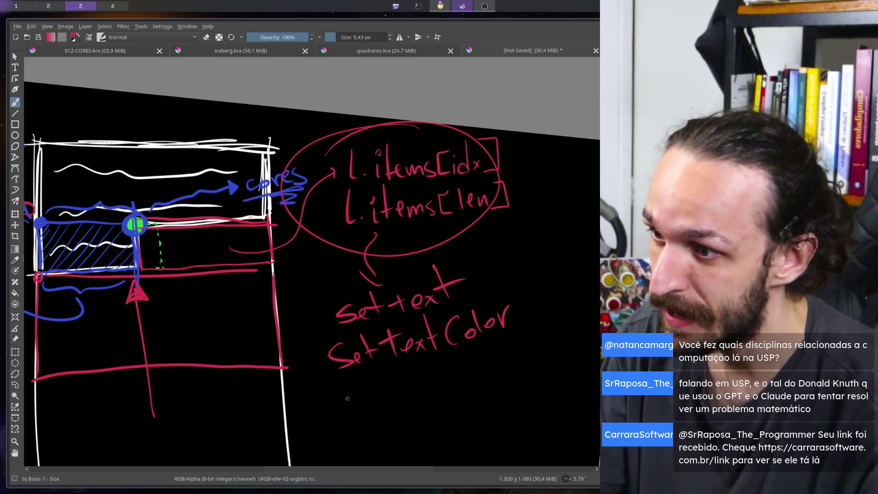
Write 'DrawRenderText' below SetTextColor and draw a curved red arrow back up to the notes.
drag(342, 389, 350, 404)
drag(323, 398, 360, 393)
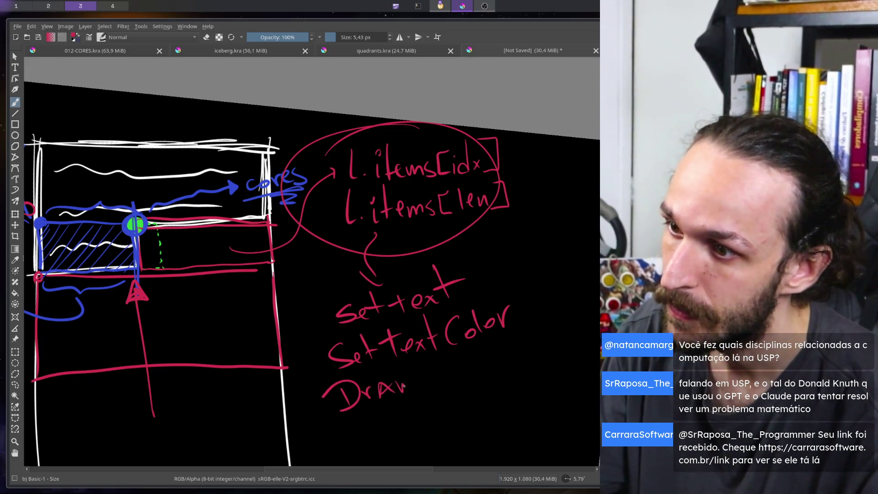
mouse_move(404, 385)
mouse_down()
mouse_move(423, 366)
mouse_move(434, 379)
mouse_up()
mouse_move(438, 373)
mouse_down()
mouse_move(477, 353)
mouse_move(508, 360)
mouse_move(516, 336)
mouse_up()
drag(515, 351, 524, 357)
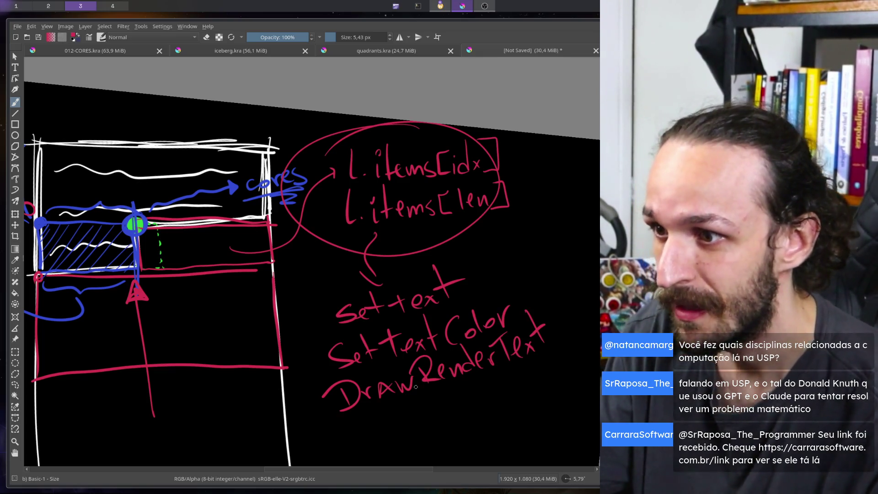
drag(559, 328, 516, 231)
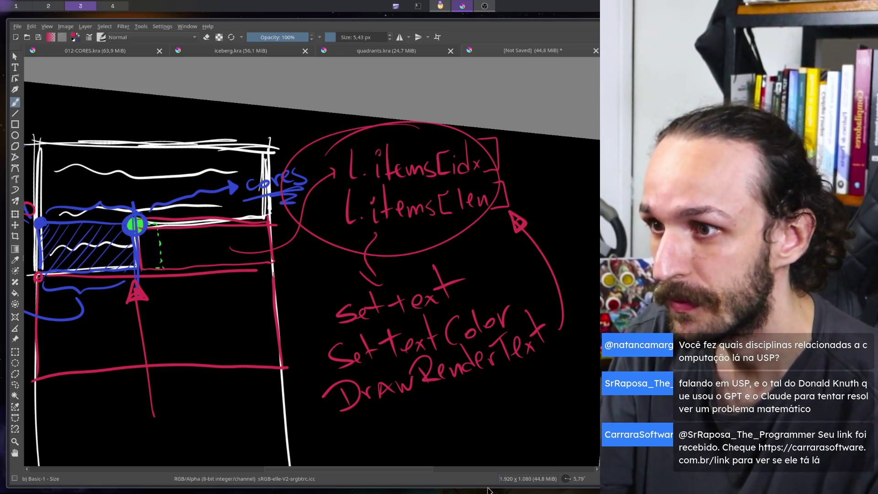
Undo a stray red loop around the hatched cell, then draw a red arrow up to l.items[len].
scroll(285, 313, down, 3)
scroll(255, 300, up, 5)
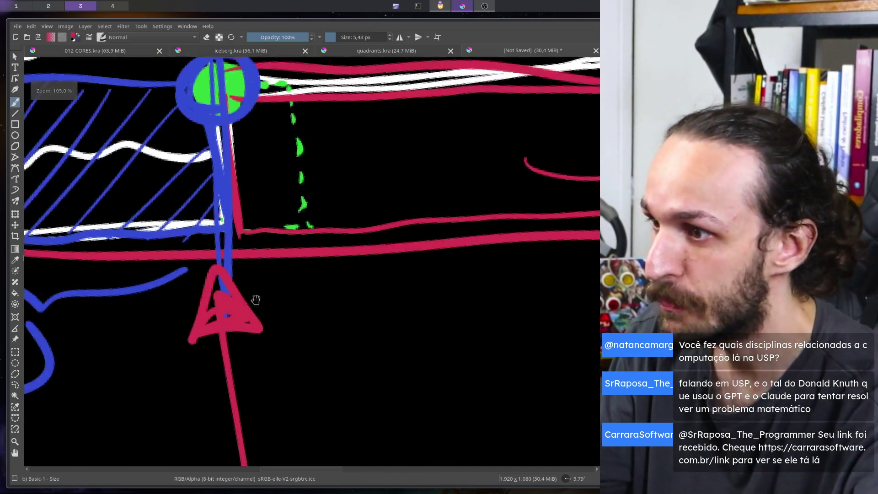
scroll(270, 362, up, 3)
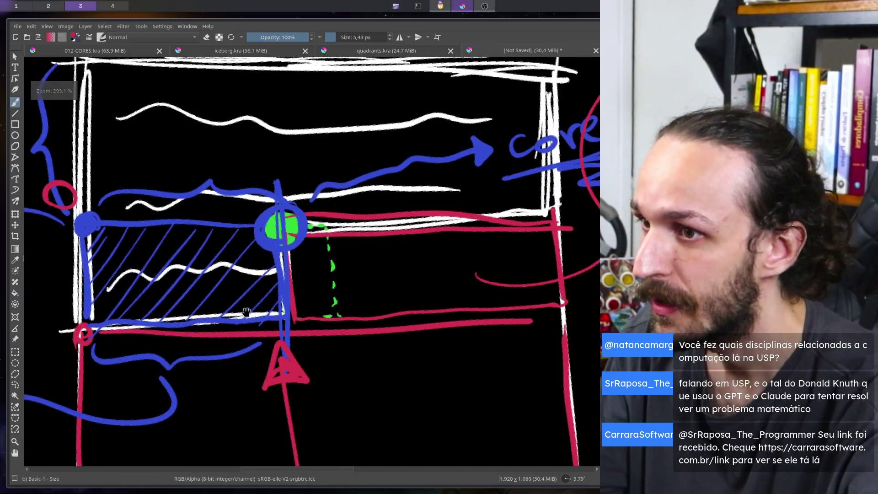
mouse_move(336, 208)
mouse_down()
mouse_move(167, 338)
mouse_move(357, 192)
mouse_move(388, 348)
mouse_move(137, 215)
mouse_up()
key(ctrl+z)
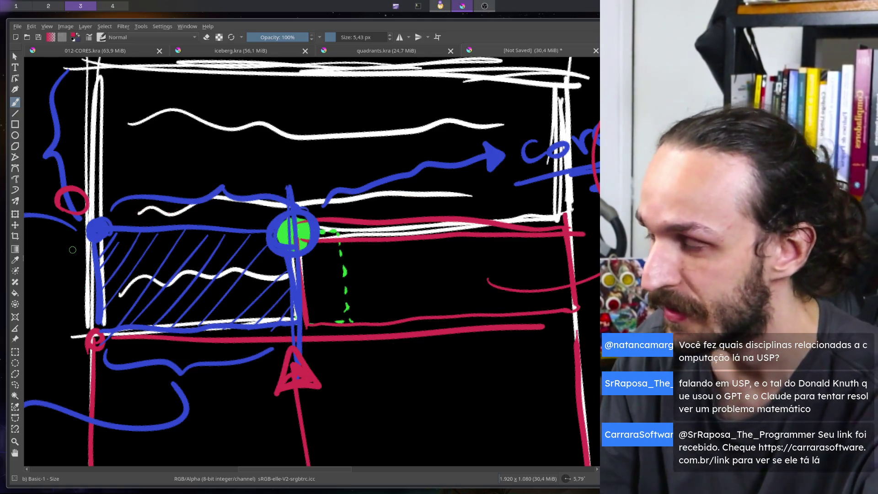
scroll(130, 276, down, 3)
scroll(258, 273, up, 4)
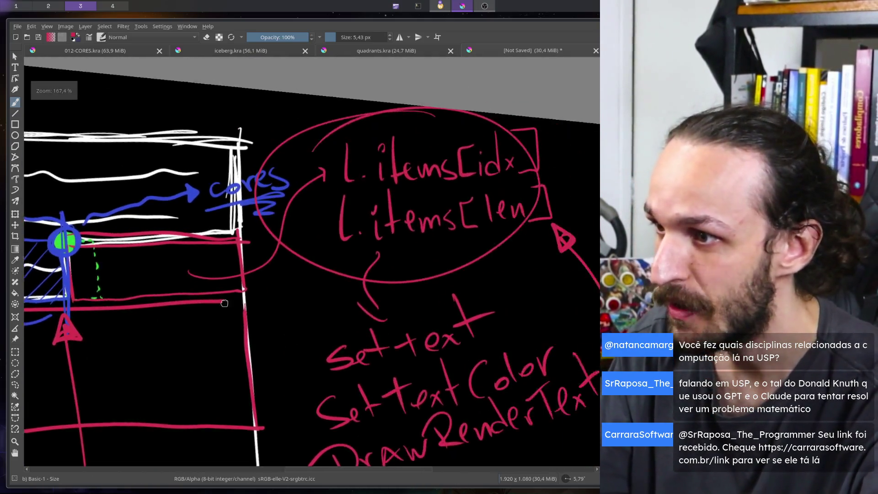
scroll(258, 273, down, 2)
scroll(259, 275, up, 4)
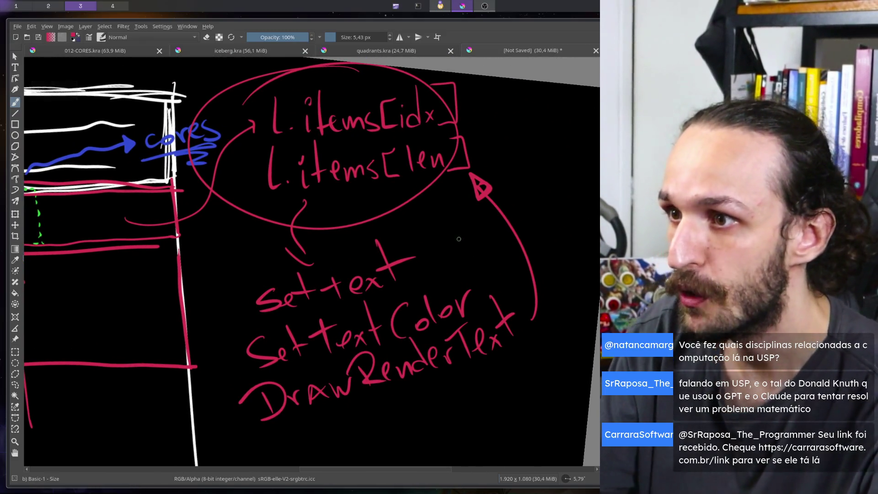
mouse_move(434, 187)
mouse_down()
mouse_move(470, 267)
mouse_move(433, 188)
mouse_up()
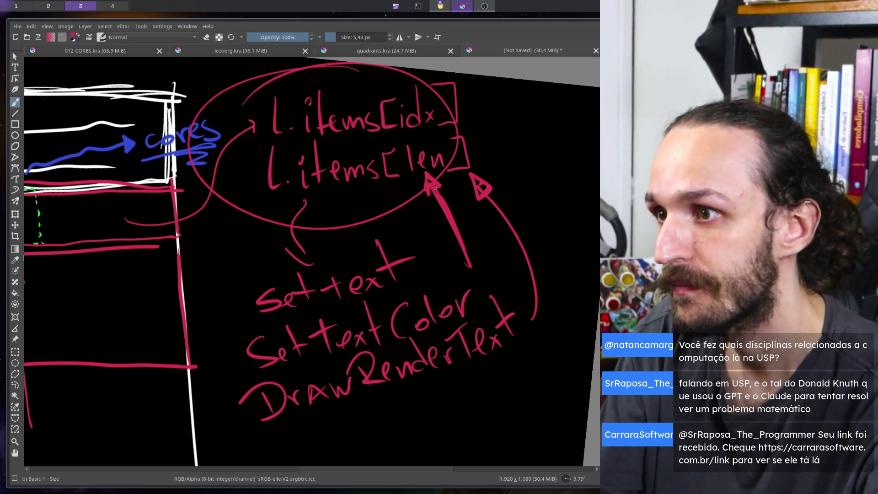
Box the next cell along the red row in green and add a green arc toward it.
scroll(426, 192, down, 2)
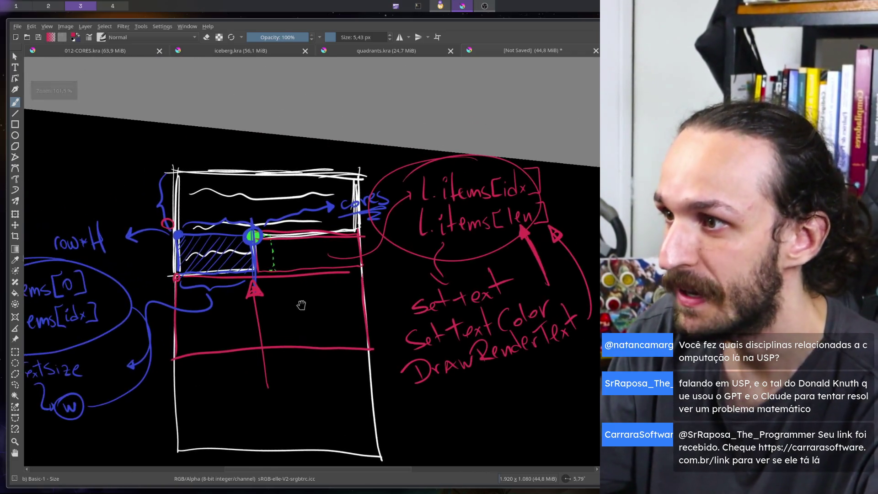
scroll(409, 283, up, 2)
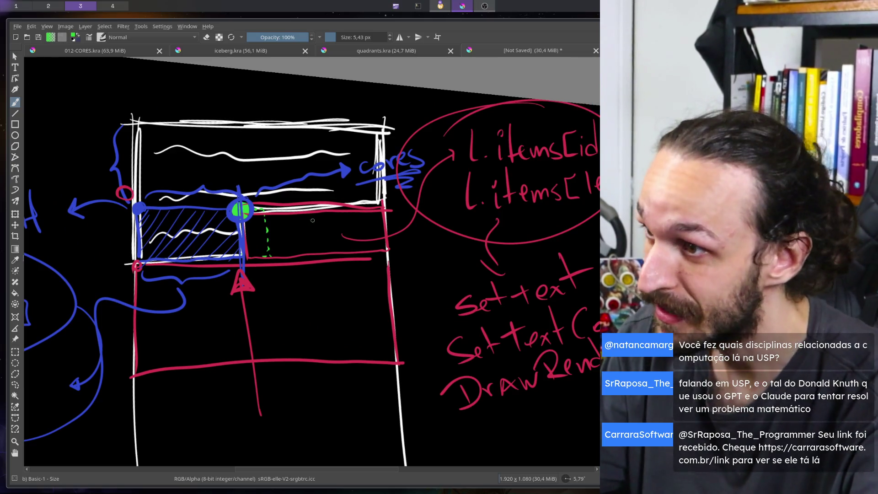
mouse_move(322, 205)
mouse_down()
mouse_move(326, 254)
mouse_move(382, 250)
mouse_move(386, 201)
mouse_move(320, 206)
mouse_up()
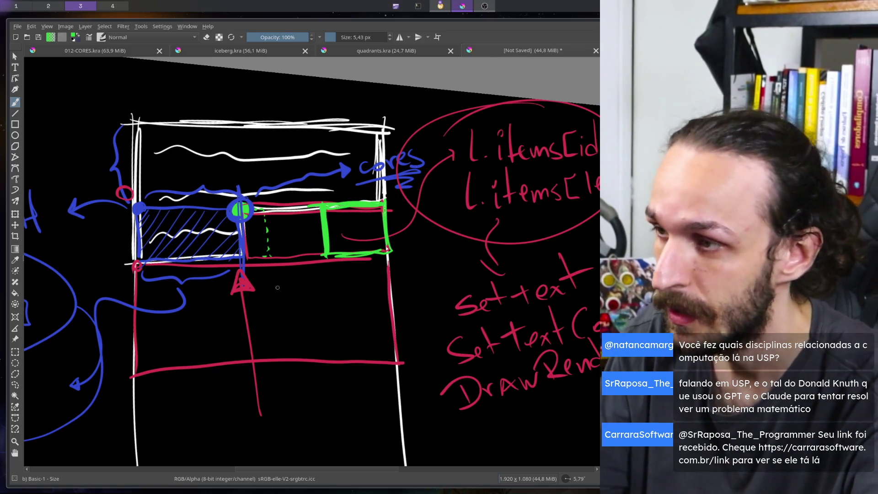
drag(252, 198, 309, 196)
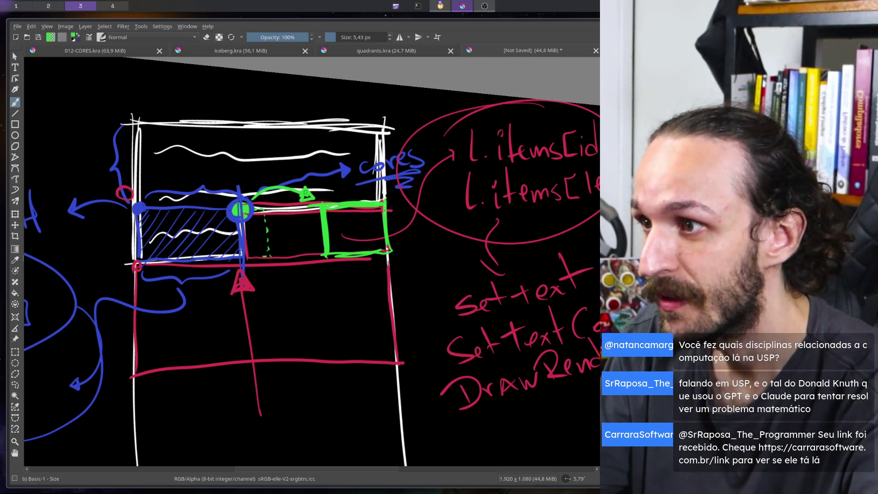